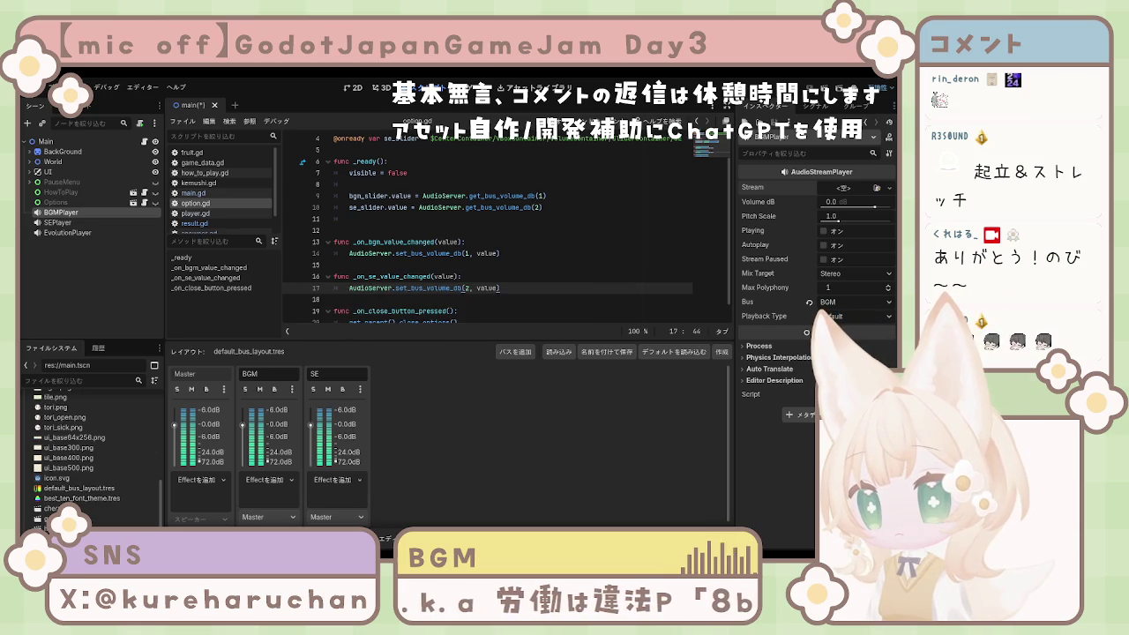
- Add a new audio bus after the SE bus in the Audio bus panel
{"action": "scroll", "coordinate": [92, 459], "scroll_direction": "down", "scroll_amount": 5}
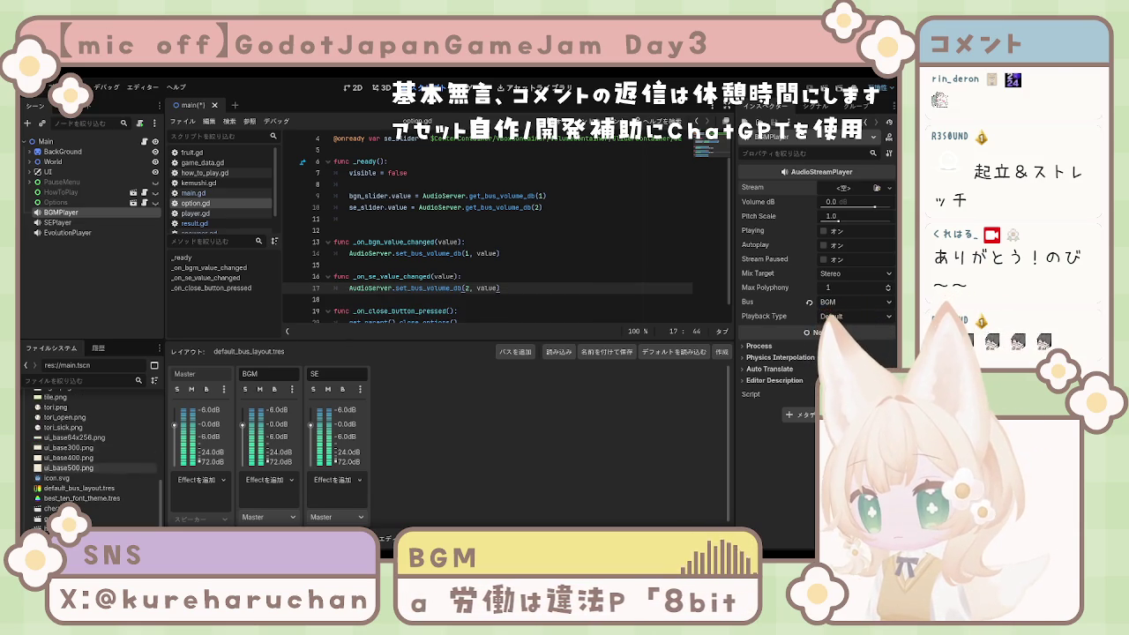
{"action": "scroll", "coordinate": [93, 459], "scroll_direction": "up", "scroll_amount": 4}
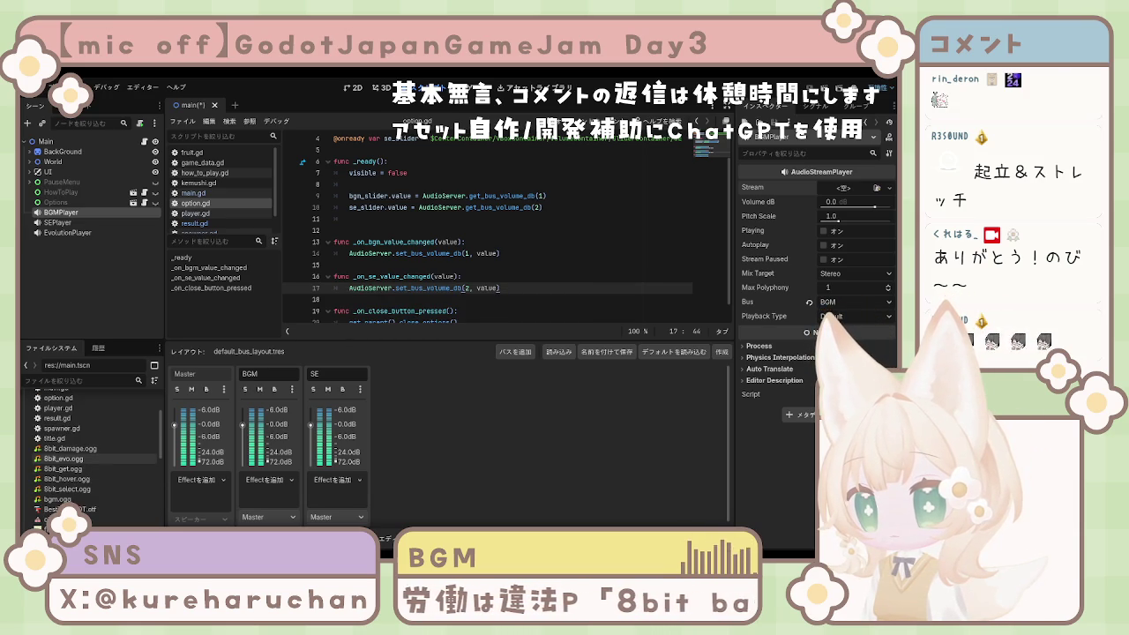
{"action": "scroll", "coordinate": [92, 454], "scroll_direction": "down", "scroll_amount": 1}
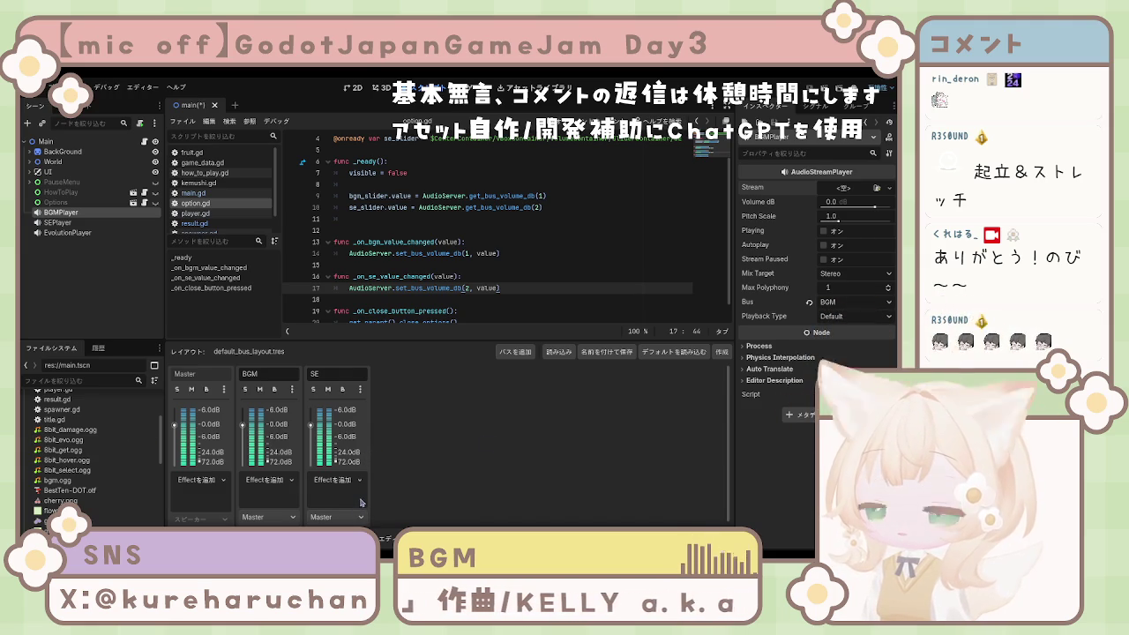
{"action": "left_click", "coordinate": [506, 353]}
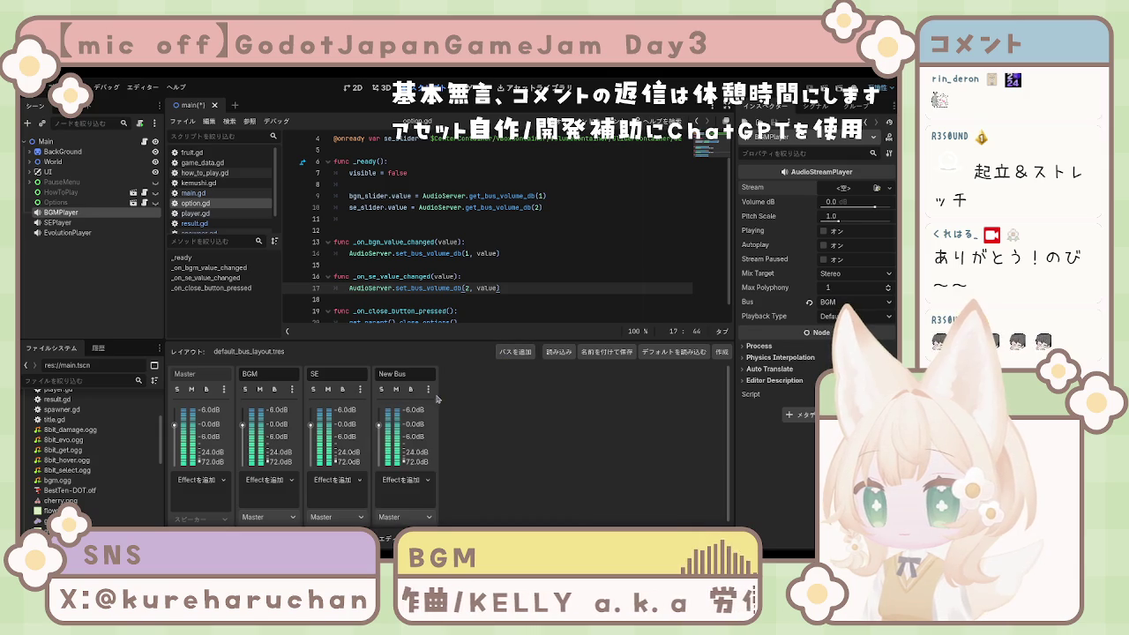
- Start renaming the new bus, typing 'get' and then erasing part of it
{"action": "double_click", "coordinate": [397, 375]}
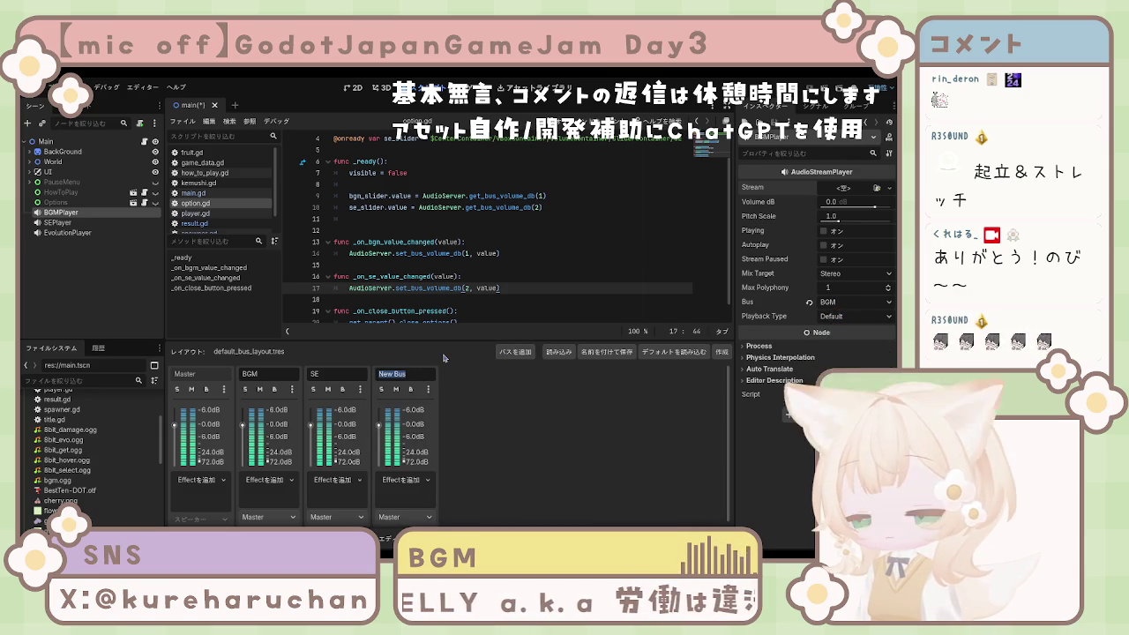
{"action": "type", "text": "get"}
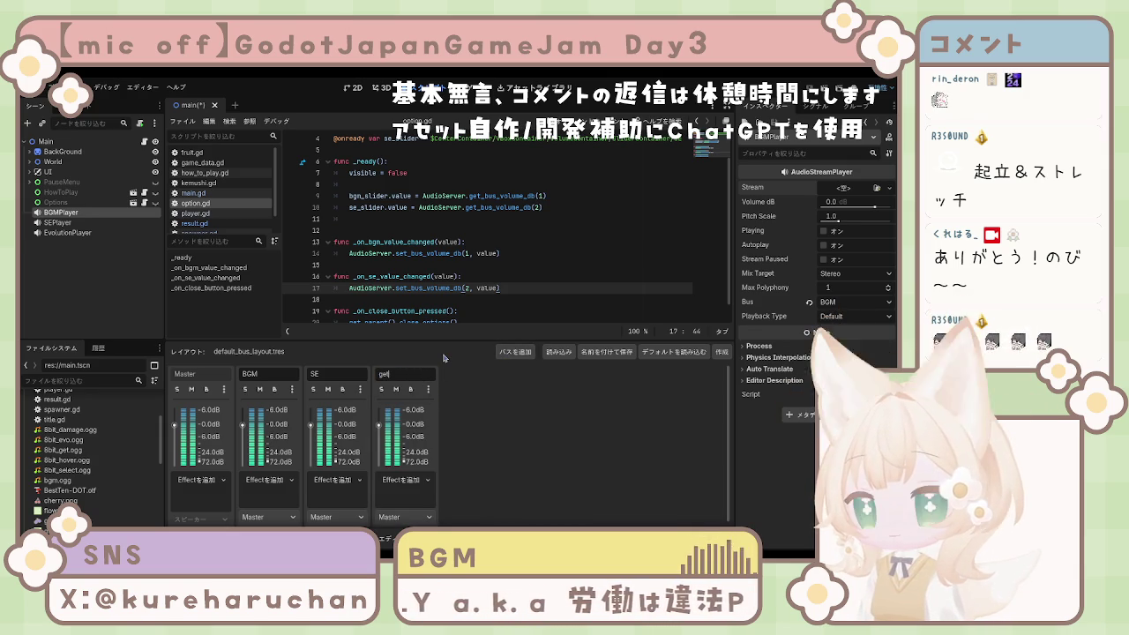
{"action": "key", "text": "BackSpace"}
{"action": "key", "text": "BackSpace"}
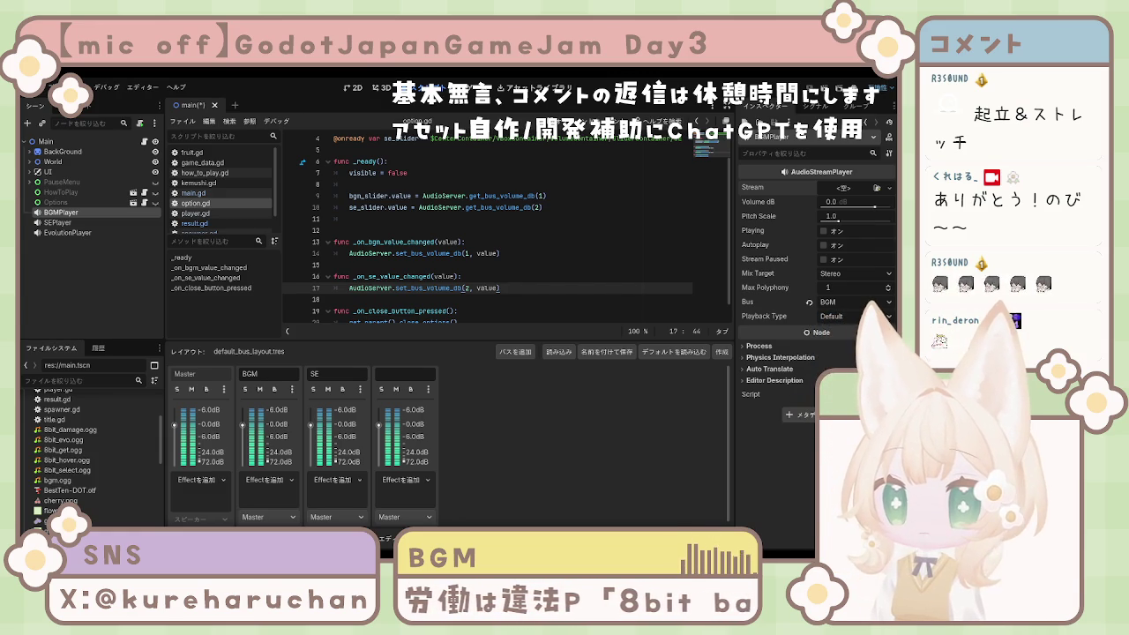
- Select the 8bit sound files in FileSystem, then delete the unnamed fourth bus
{"action": "left_click", "coordinate": [70, 429]}
{"action": "left_click", "coordinate": [84, 472], "text": "shift"}
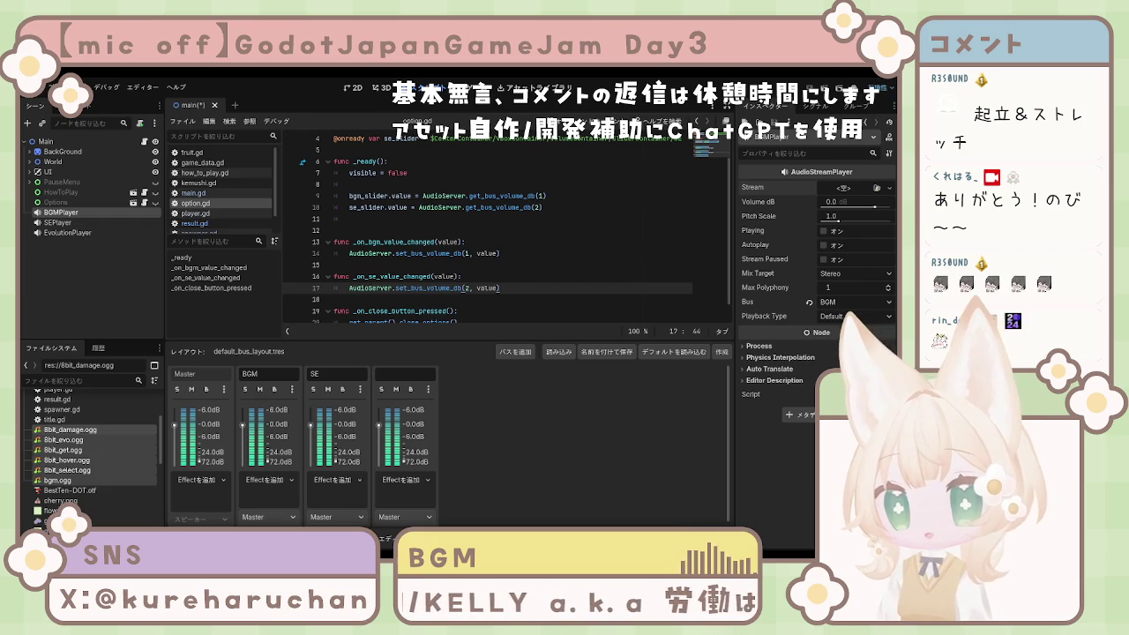
{"action": "left_click", "coordinate": [385, 523]}
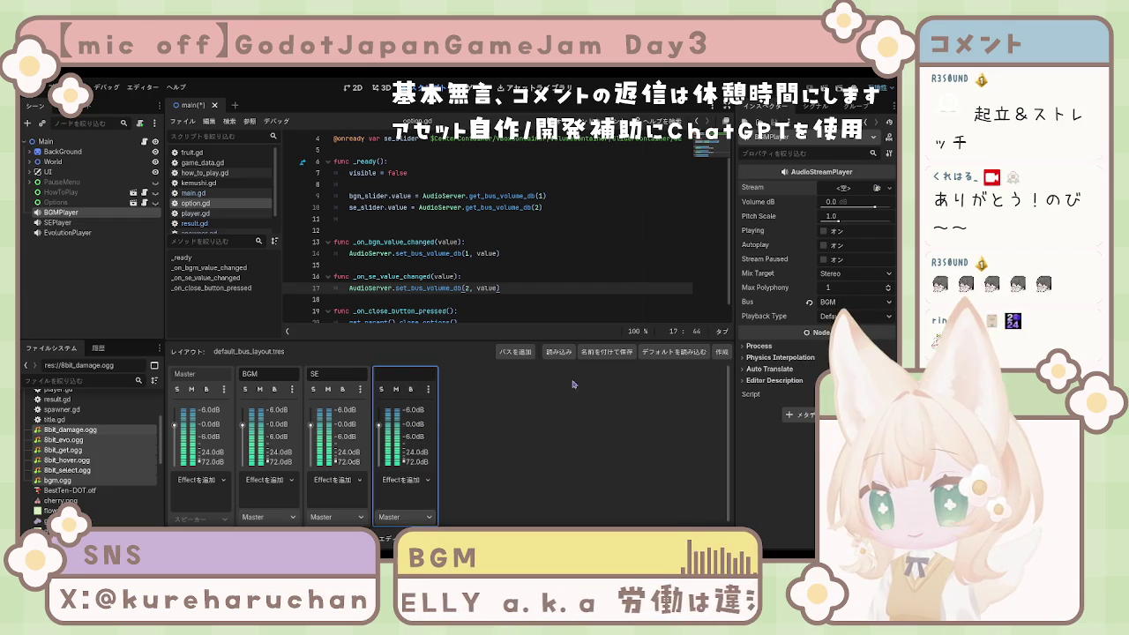
{"action": "key", "text": "Delete"}
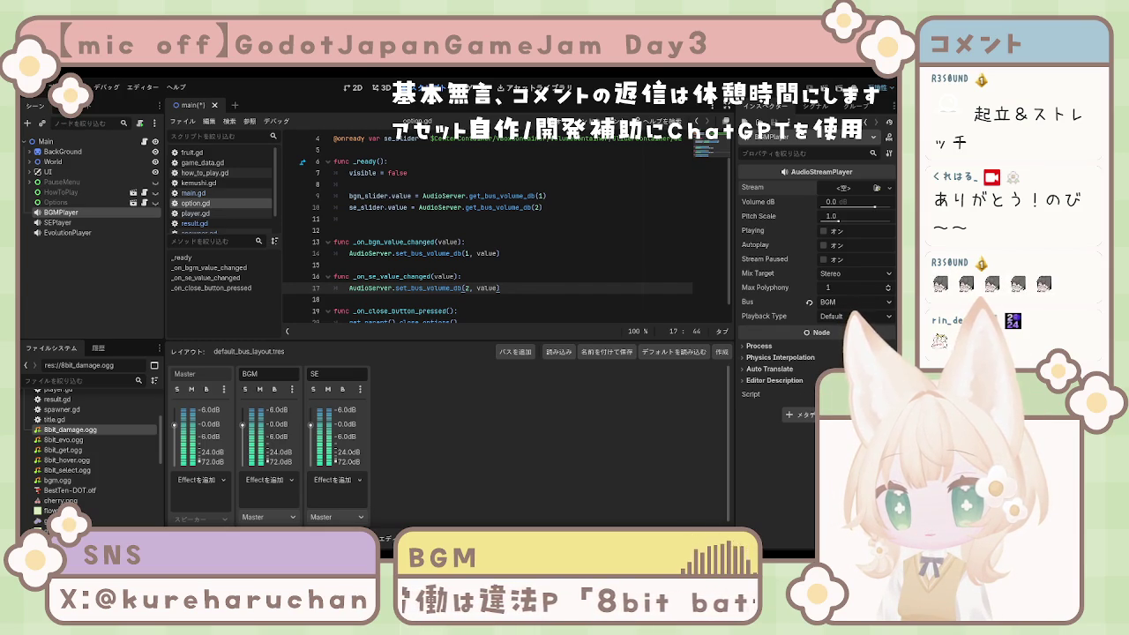
- Rename the SEPlayer node to DamegePlayer
{"action": "left_click", "coordinate": [66, 233]}
{"action": "left_click", "coordinate": [58, 222]}
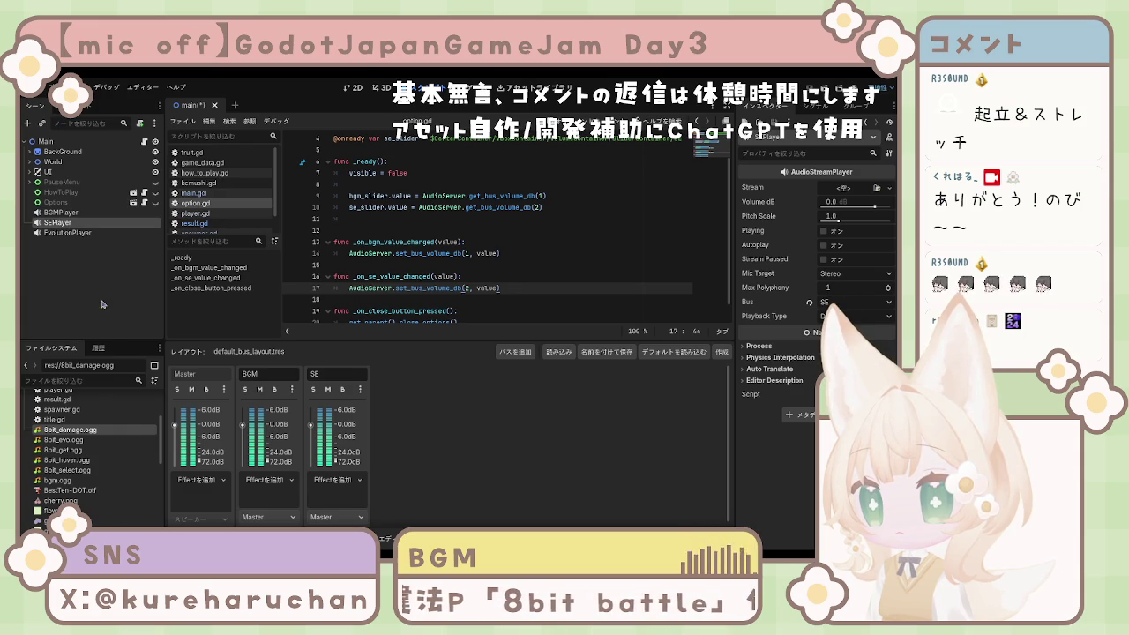
{"action": "left_click", "coordinate": [59, 212]}
{"action": "left_click", "coordinate": [56, 223]}
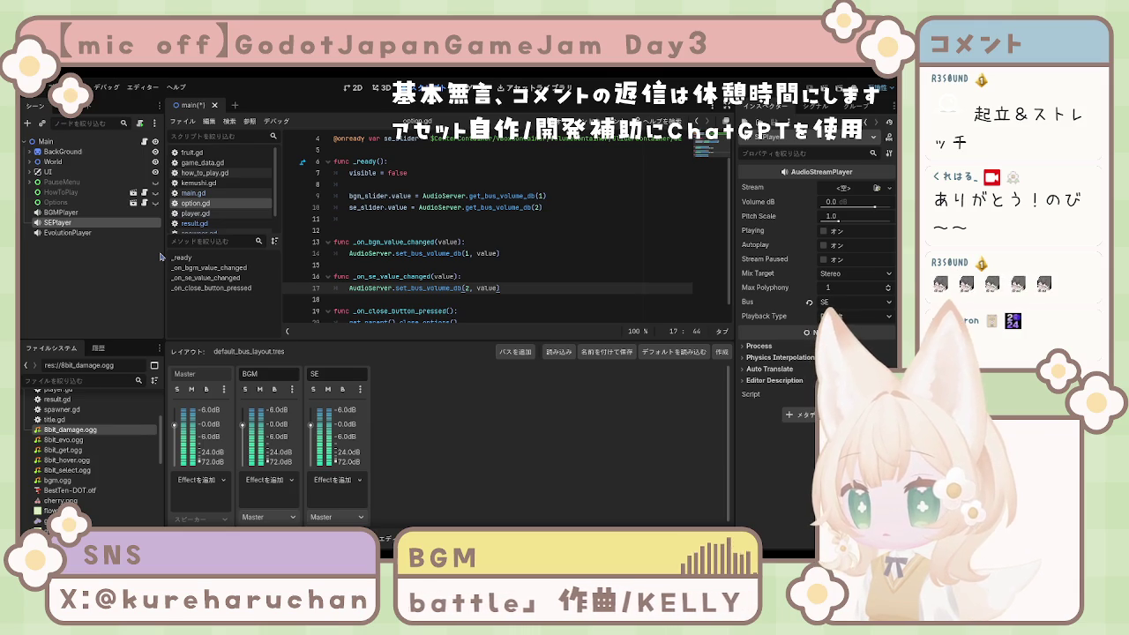
{"action": "key", "text": "F2"}
{"action": "type", "text": "damegePlayer"}
{"action": "key", "text": "Return"}
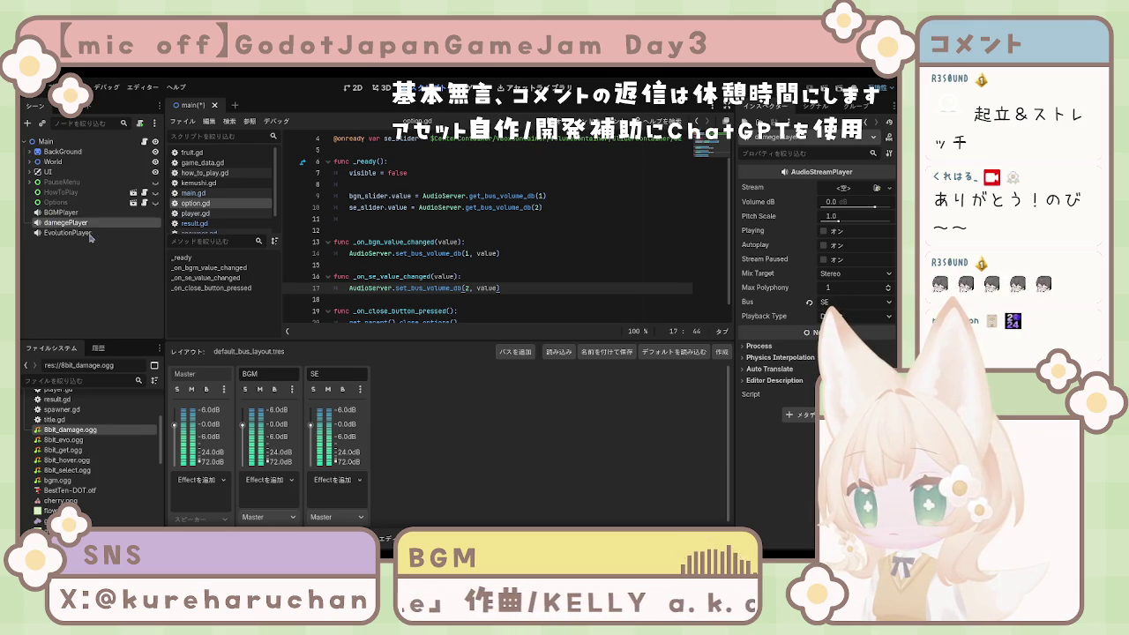
{"action": "key", "text": "F2"}
{"action": "type", "text": "DamegePlayer"}
{"action": "key", "text": "Return"}
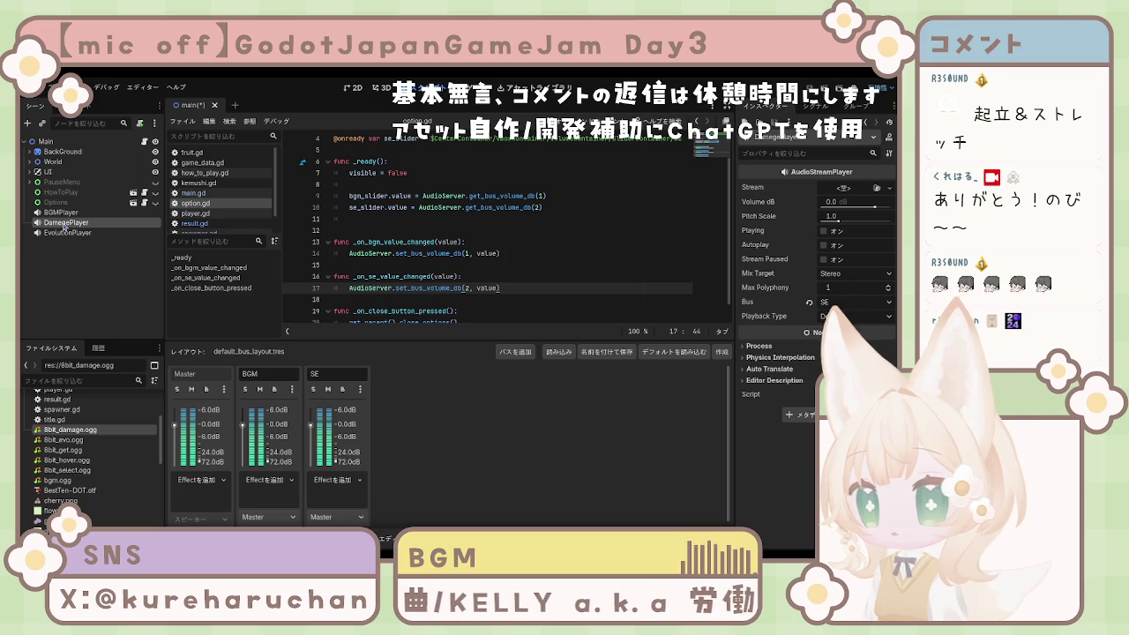
- Duplicate DamegePlayer and rename the copies GetPlayer and HoverPlayer
{"action": "key", "text": "ctrl+d"}
{"action": "key", "text": "ctrl+d"}
{"action": "key", "text": "ctrl+d"}
{"action": "left_click", "coordinate": [73, 234]}
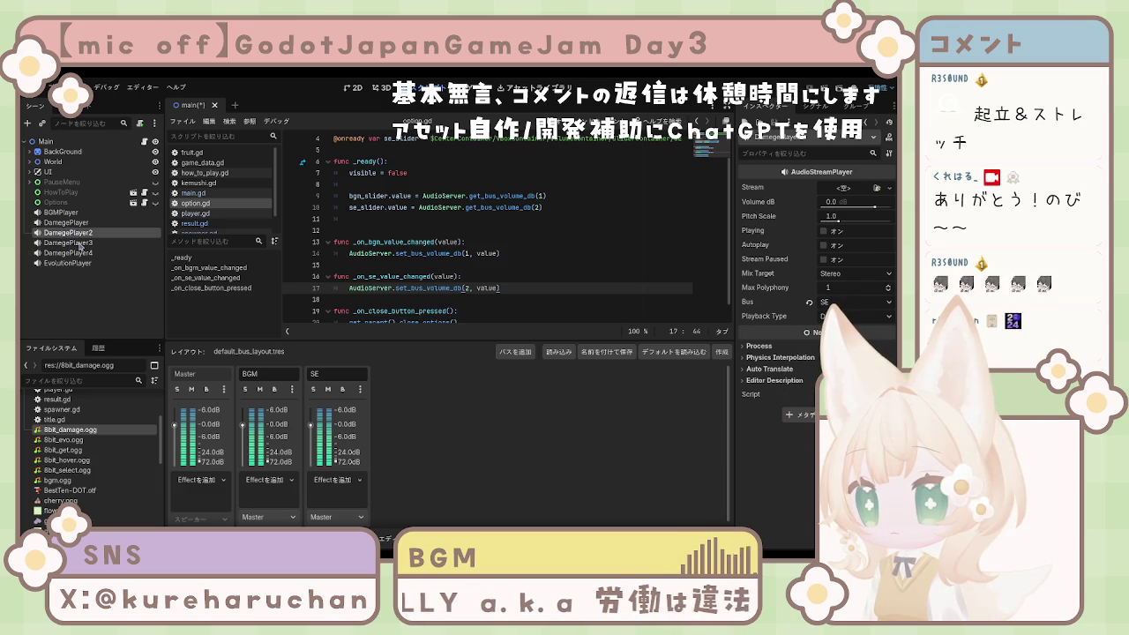
{"action": "type", "text": "GetPlayer"}
{"action": "key", "text": "Return"}
{"action": "left_click", "coordinate": [96, 243]}
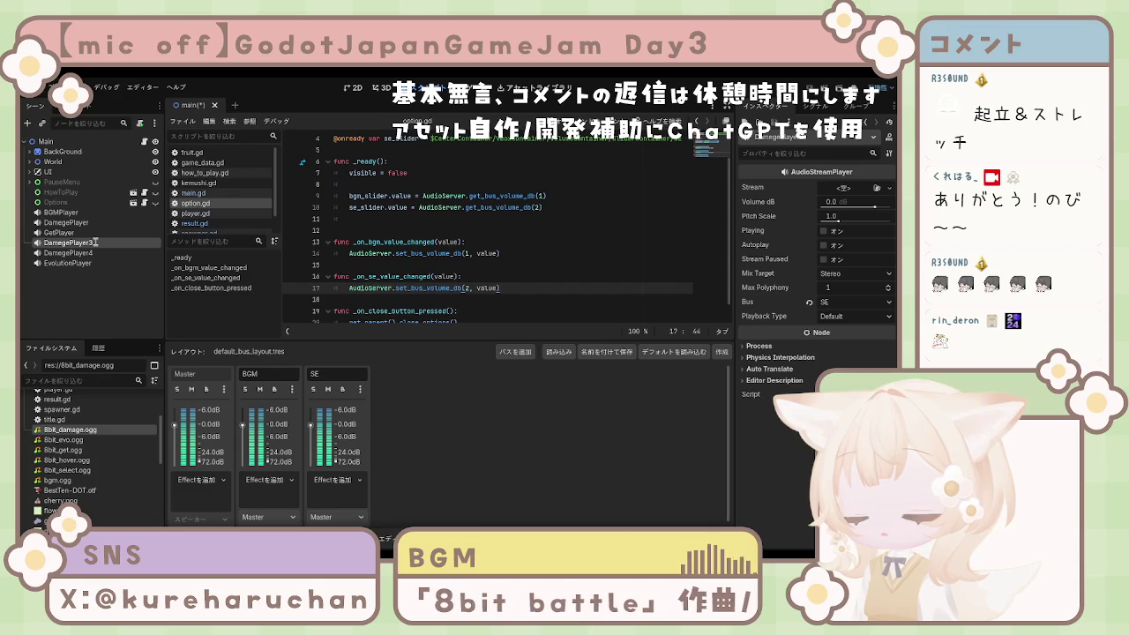
{"action": "type", "text": "HoverPlayer"}
{"action": "key", "text": "Return"}
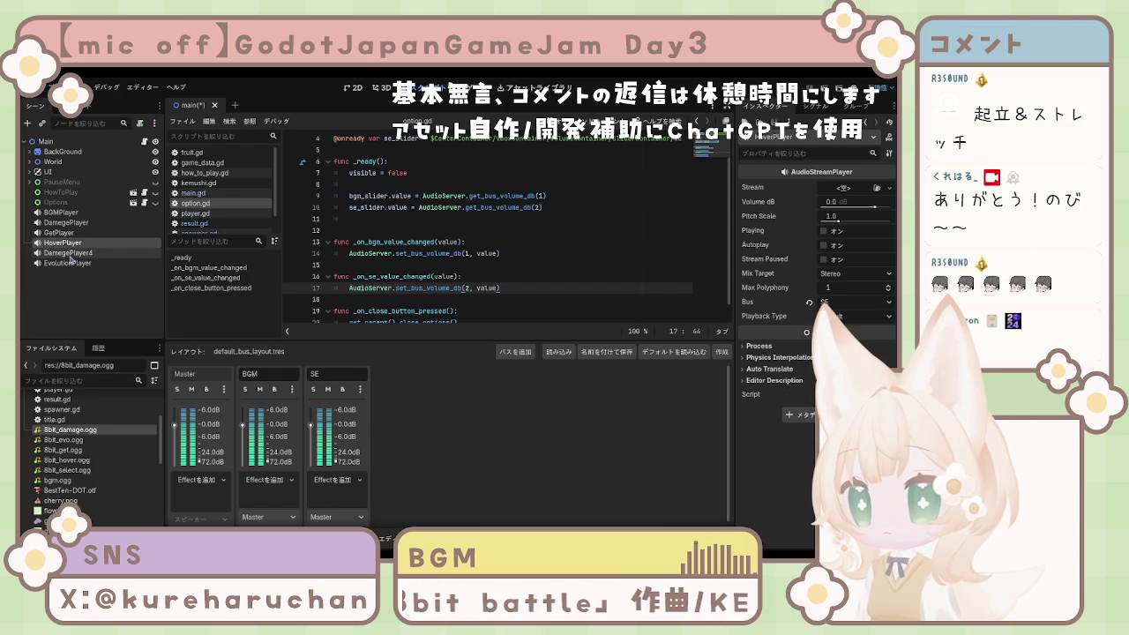
{"action": "left_click", "coordinate": [69, 253]}
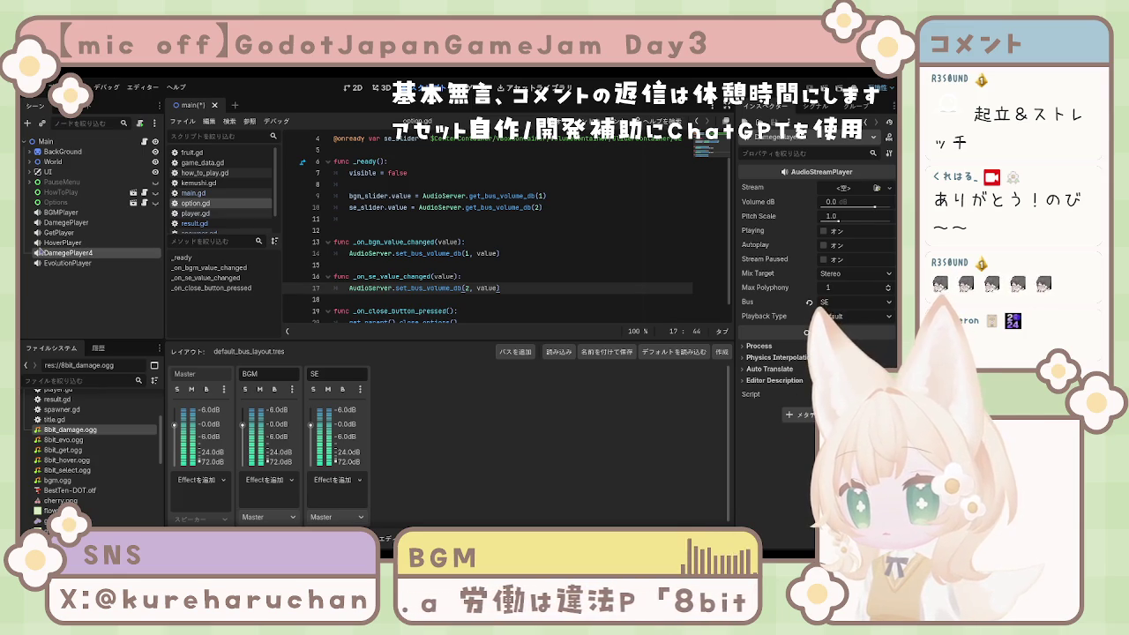
- Rename DamegePlayer4 to SelectPlayer and reorder the nodes: HoverPlayer, SelectPlayer, GetPlayer, DamegePlayer
{"action": "type", "text": "SelectPlayer"}
{"action": "key", "text": "Return"}
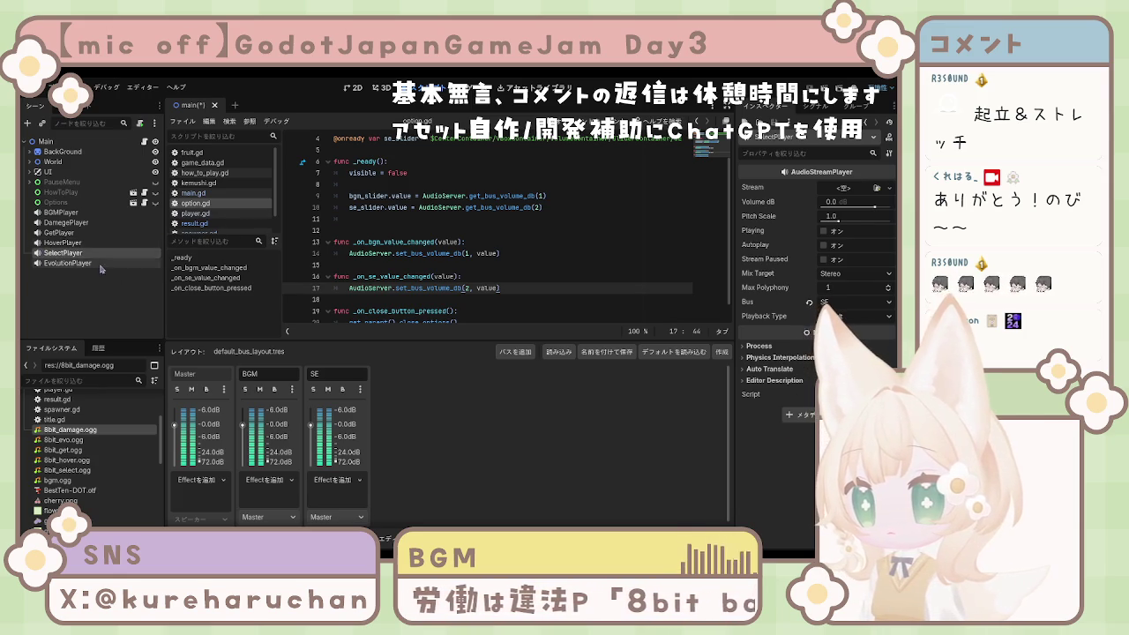
{"action": "left_click", "coordinate": [68, 265]}
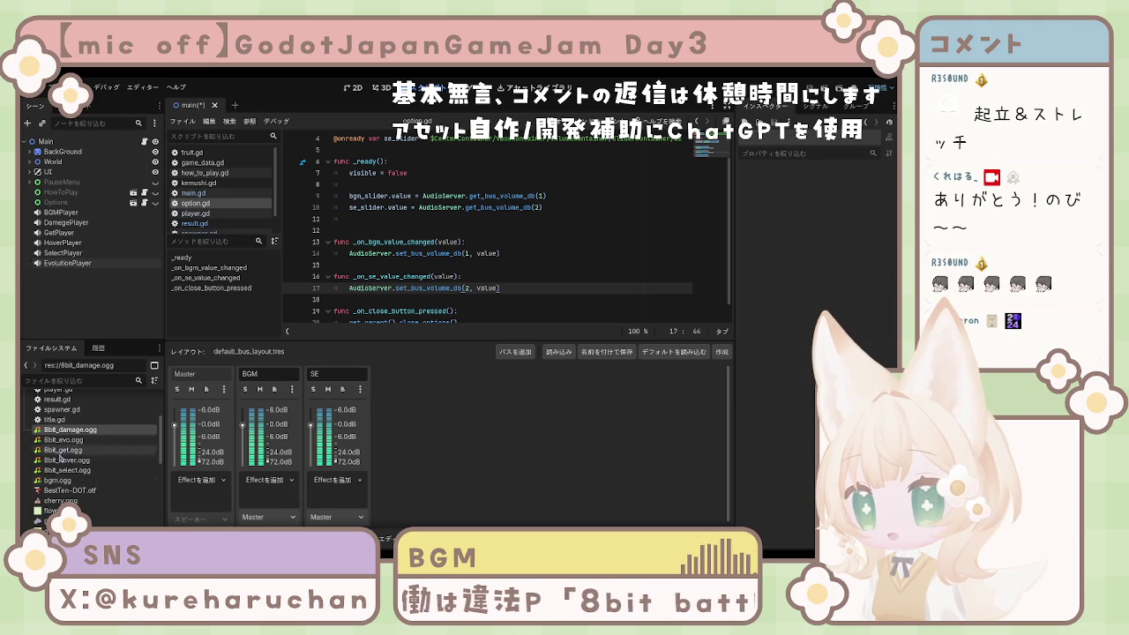
{"action": "left_click", "coordinate": [66, 222]}
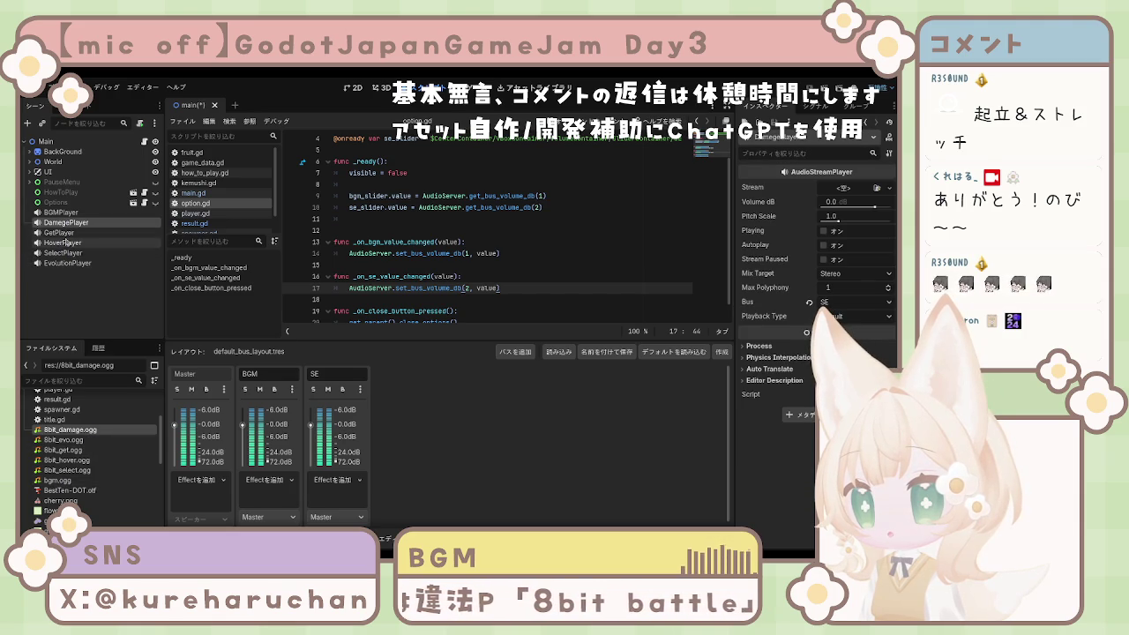
{"action": "mouse_move", "coordinate": [64, 243]}
{"action": "left_mouse_down"}
{"action": "mouse_move", "coordinate": [63, 219]}
{"action": "mouse_move", "coordinate": [75, 249]}
{"action": "mouse_move", "coordinate": [70, 240]}
{"action": "left_mouse_up"}
{"action": "left_click", "coordinate": [76, 253]}
{"action": "left_click", "coordinate": [88, 285]}
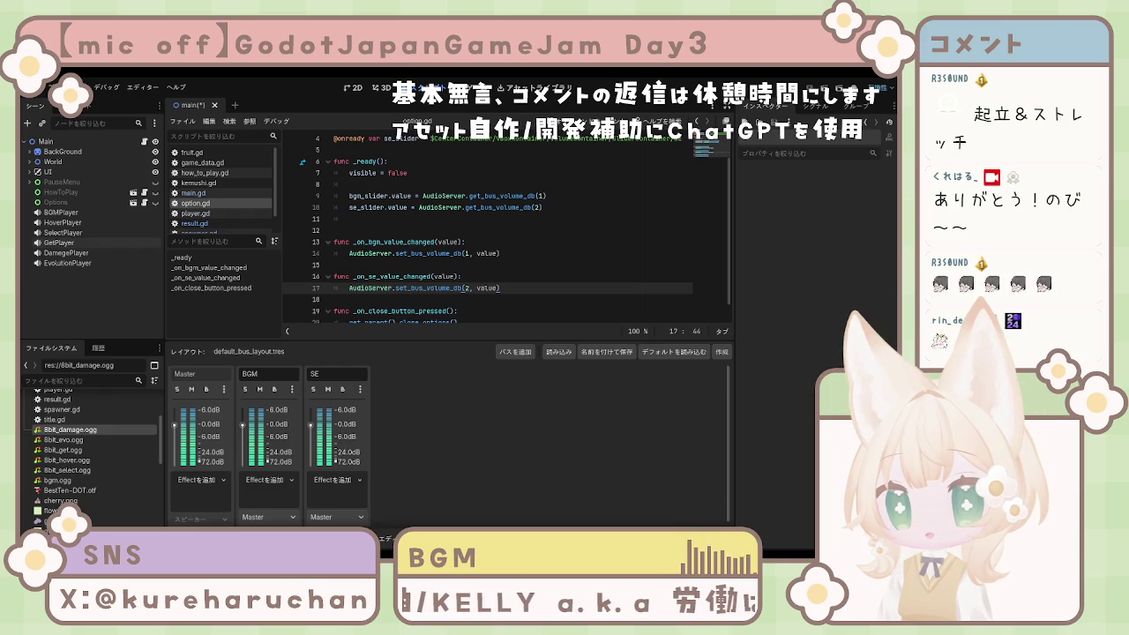
- Assign bgm.ogg as BGMPlayer's stream and turn the BGM bus volume fully down
{"action": "left_click", "coordinate": [62, 213]}
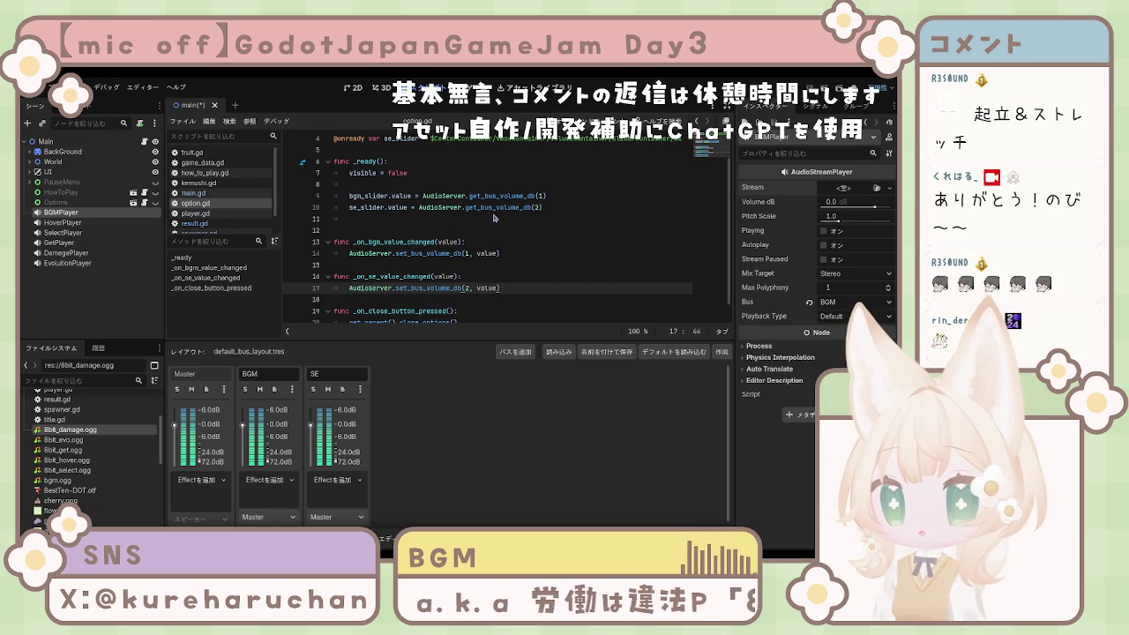
{"action": "left_click", "coordinate": [876, 188]}
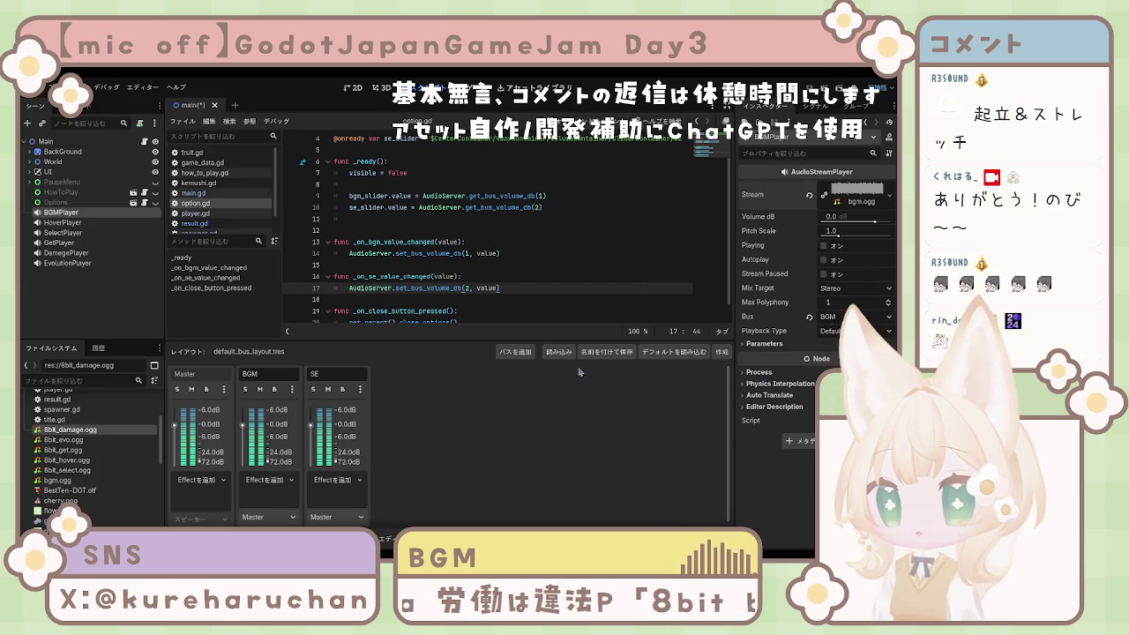
{"action": "left_click_drag", "start_coordinate": [242, 426], "coordinate": [242, 459]}
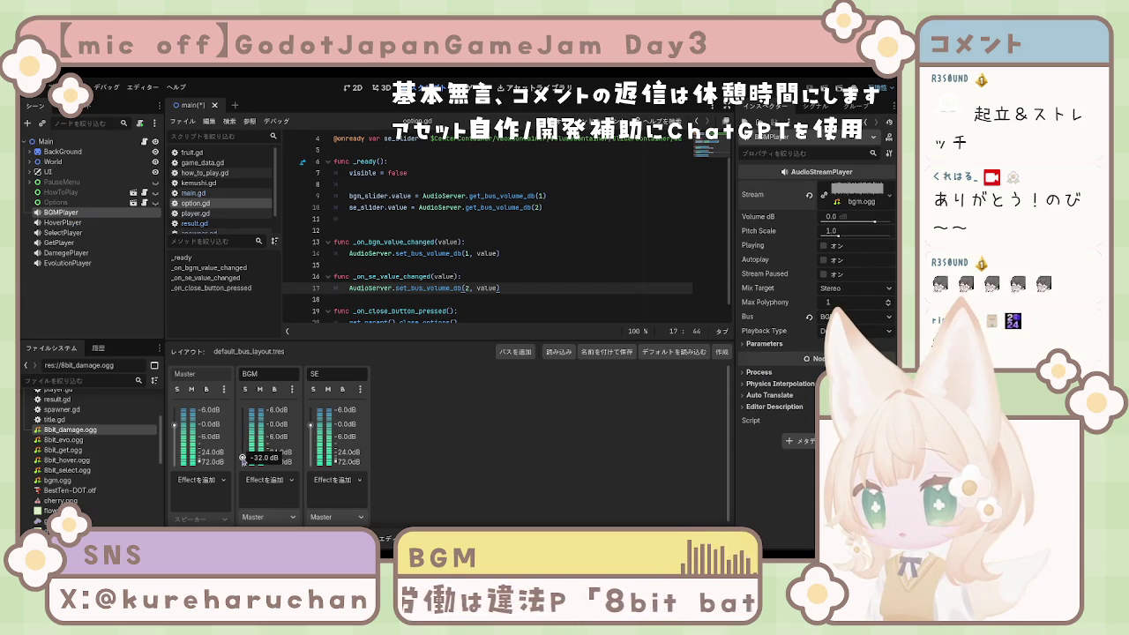
- Turn the SE bus fully down, preview the background music, and lower the BGM bus slightly
{"action": "left_click_drag", "start_coordinate": [310, 425], "coordinate": [312, 458]}
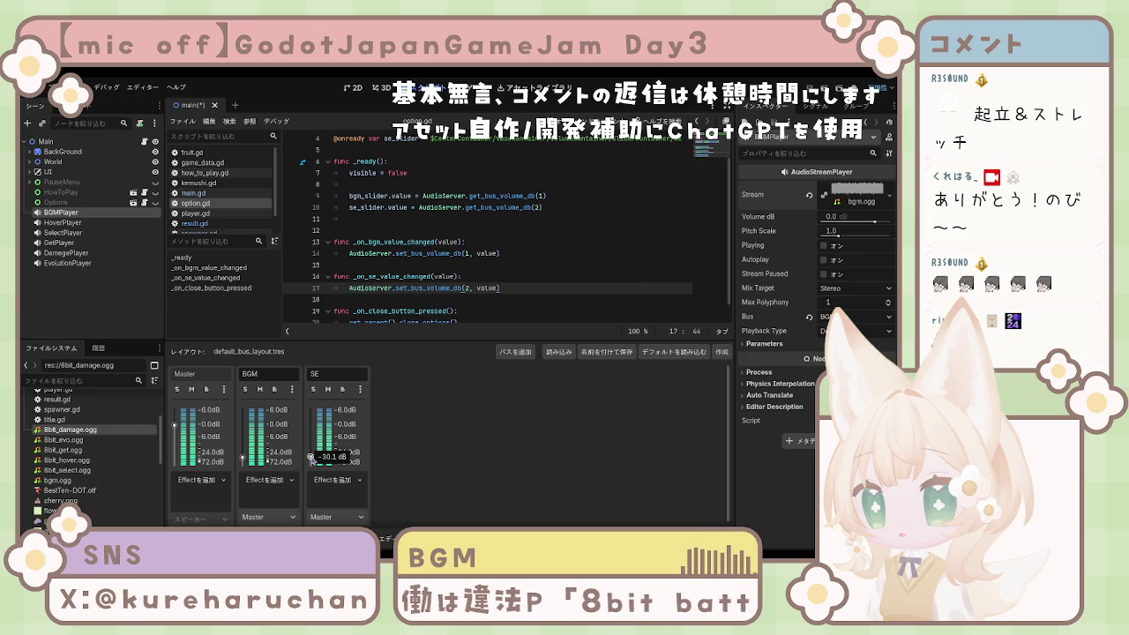
{"action": "left_click", "coordinate": [824, 246]}
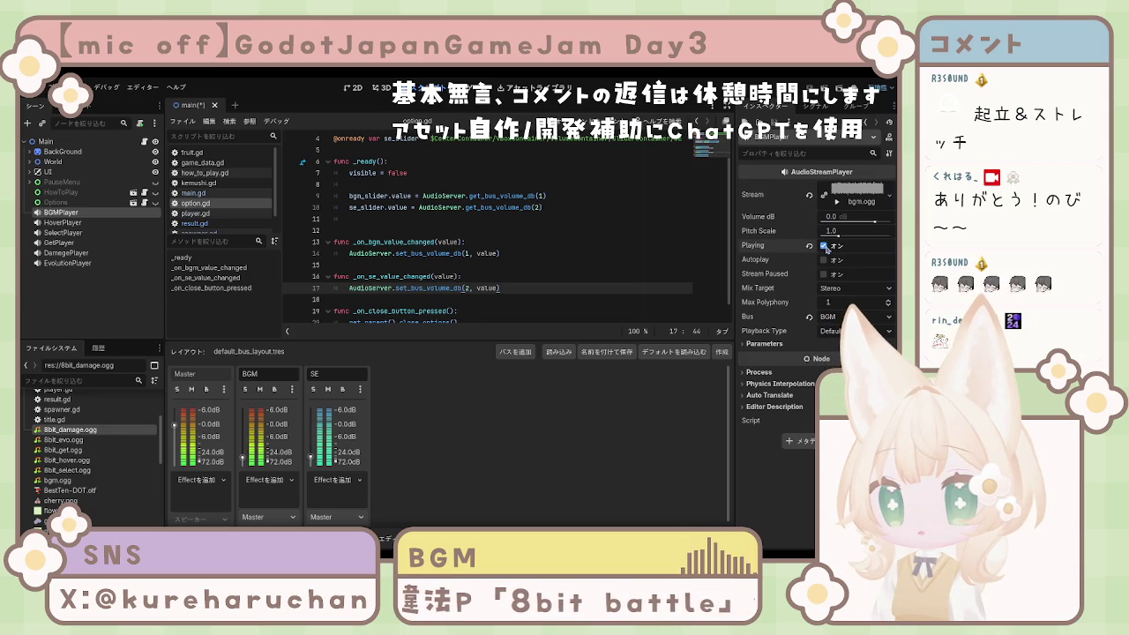
{"action": "left_click_drag", "start_coordinate": [244, 459], "coordinate": [244, 461]}
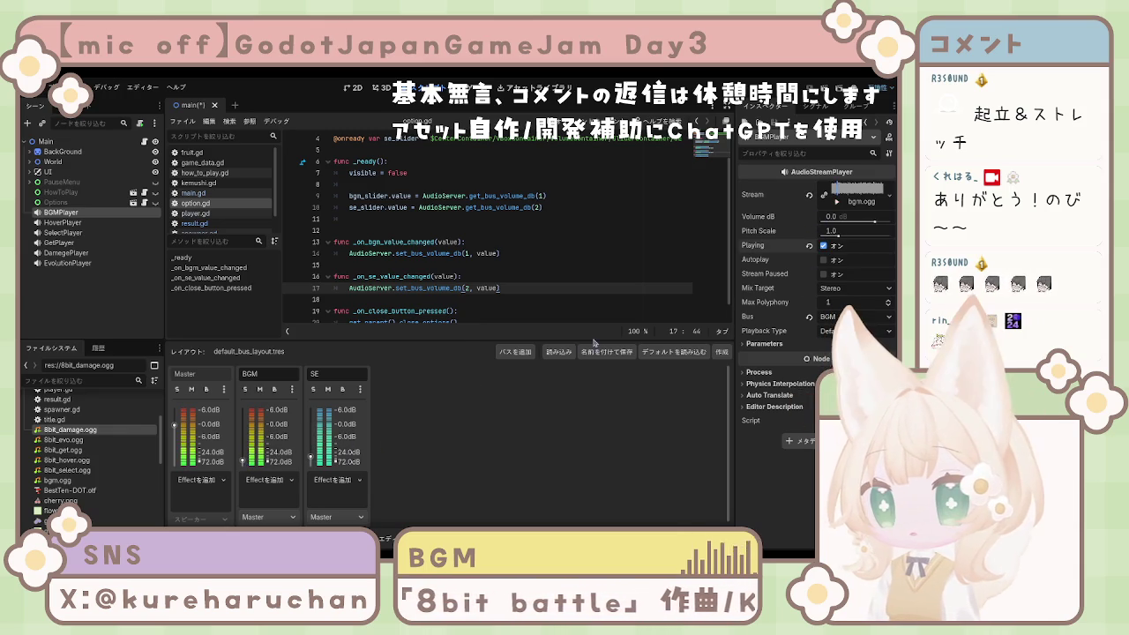
- Set BGMPlayer's volume to -30 dB, raise the BGM bus to about -5.9 dB, and enable Autoplay
{"action": "left_click_drag", "start_coordinate": [873, 221], "coordinate": [862, 223]}
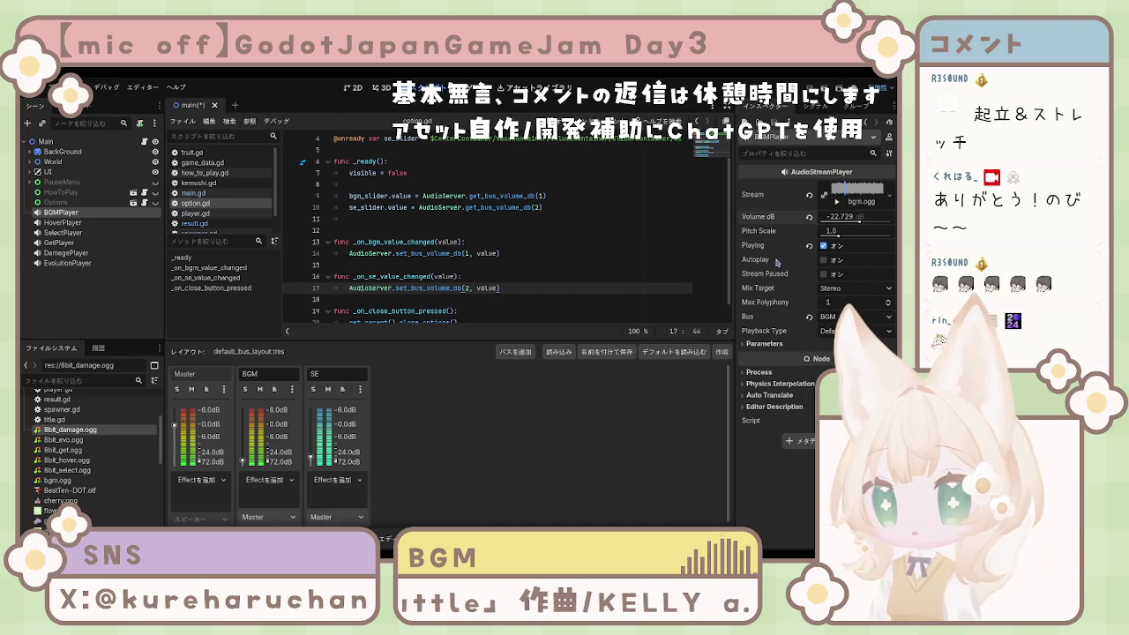
{"action": "left_click", "coordinate": [854, 218]}
{"action": "type", "text": "-30"}
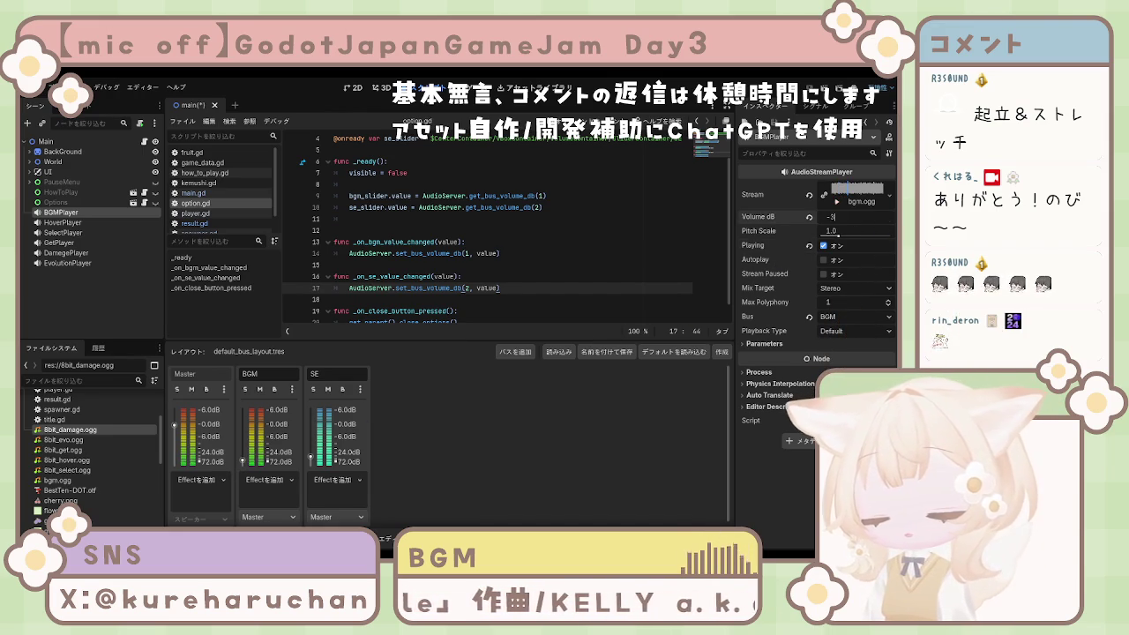
{"action": "key", "text": "Return"}
{"action": "left_click_drag", "start_coordinate": [243, 460], "coordinate": [243, 442]}
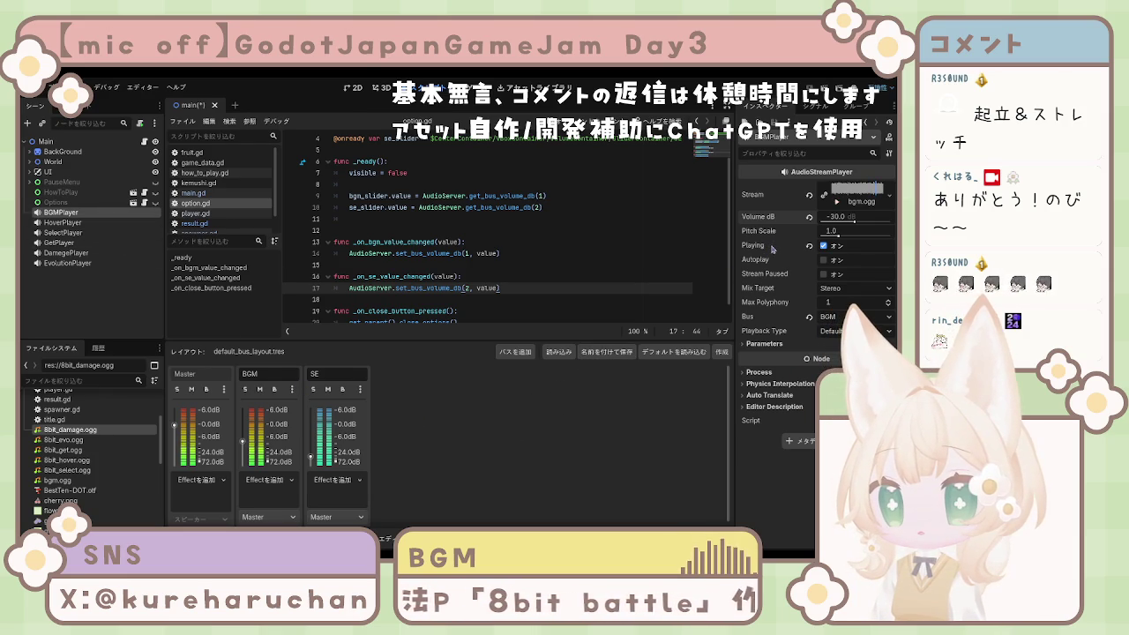
{"action": "left_click", "coordinate": [824, 261]}
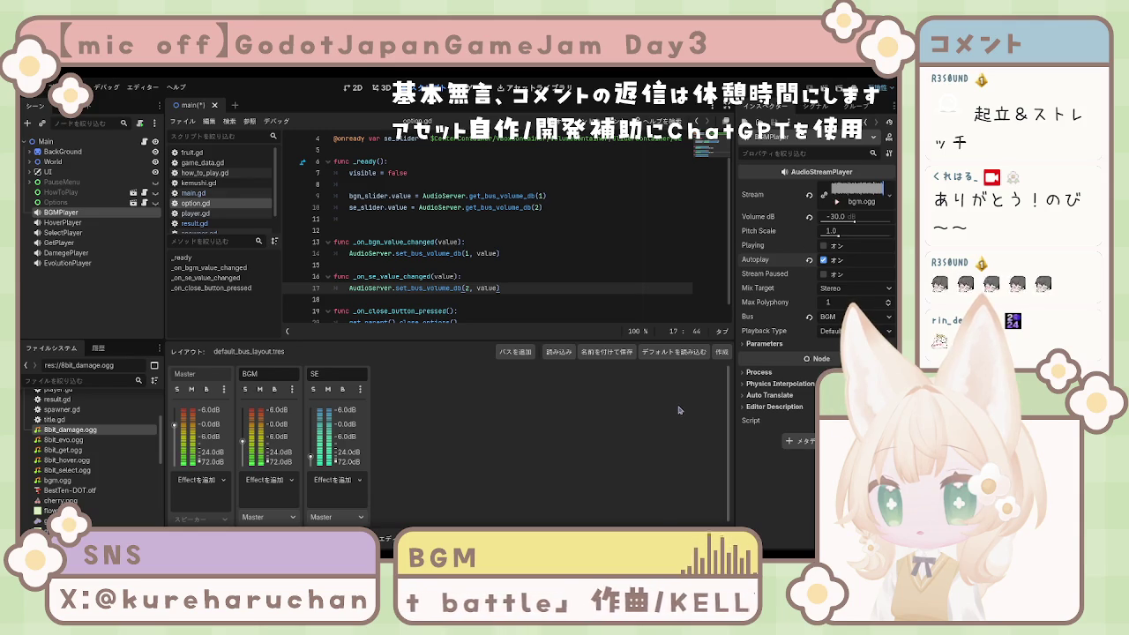
- Override BGMPlayer's Looping parameter to off, preview again, and raise the BGM bus to about +1.3 dB
{"action": "left_click", "coordinate": [768, 344]}
{"action": "left_click", "coordinate": [753, 357]}
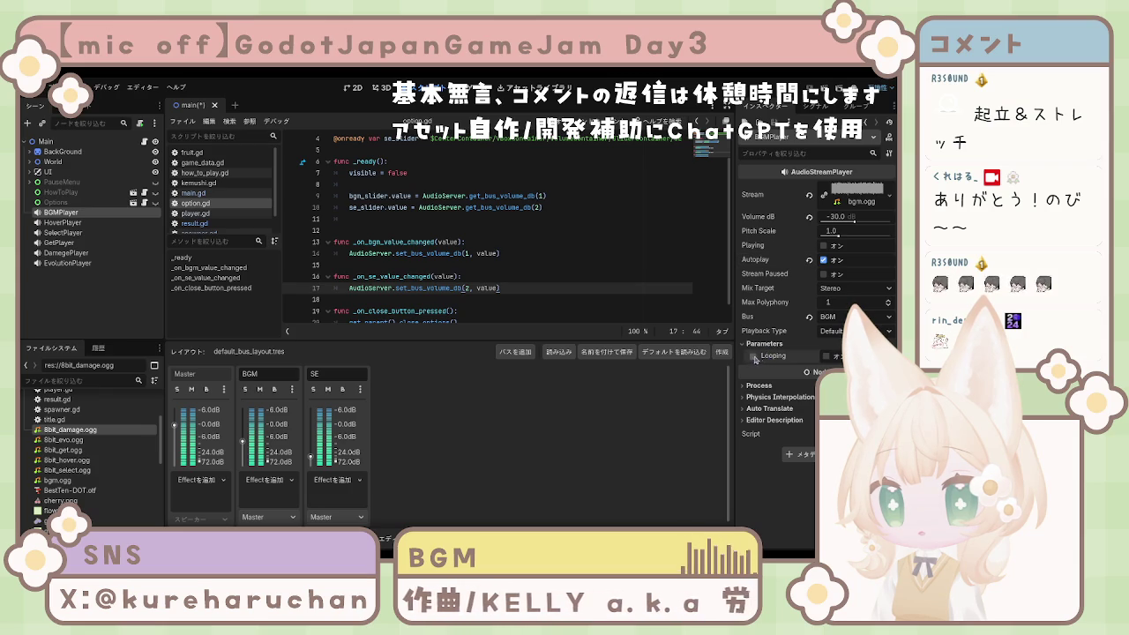
{"action": "left_click", "coordinate": [827, 356]}
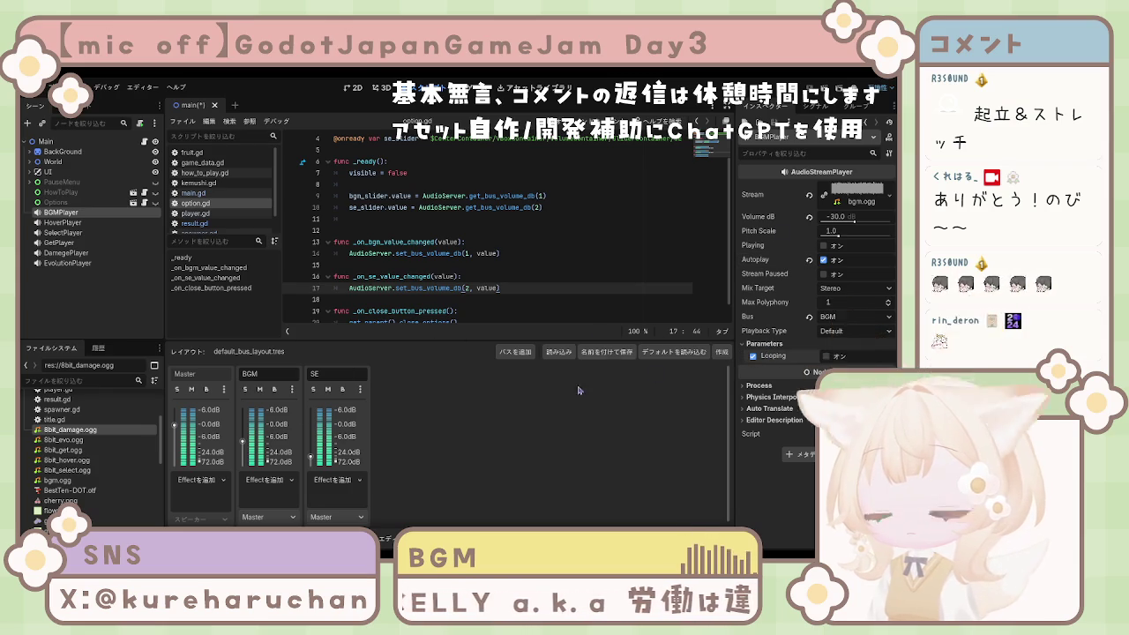
{"action": "left_click", "coordinate": [823, 247]}
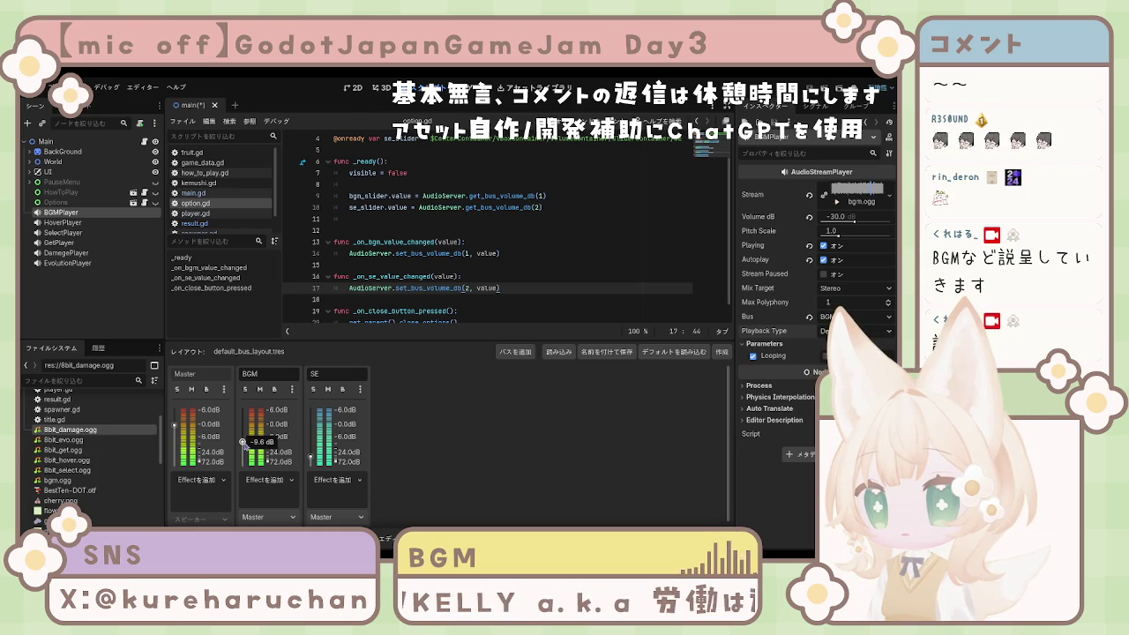
{"action": "left_click_drag", "start_coordinate": [243, 442], "coordinate": [243, 429]}
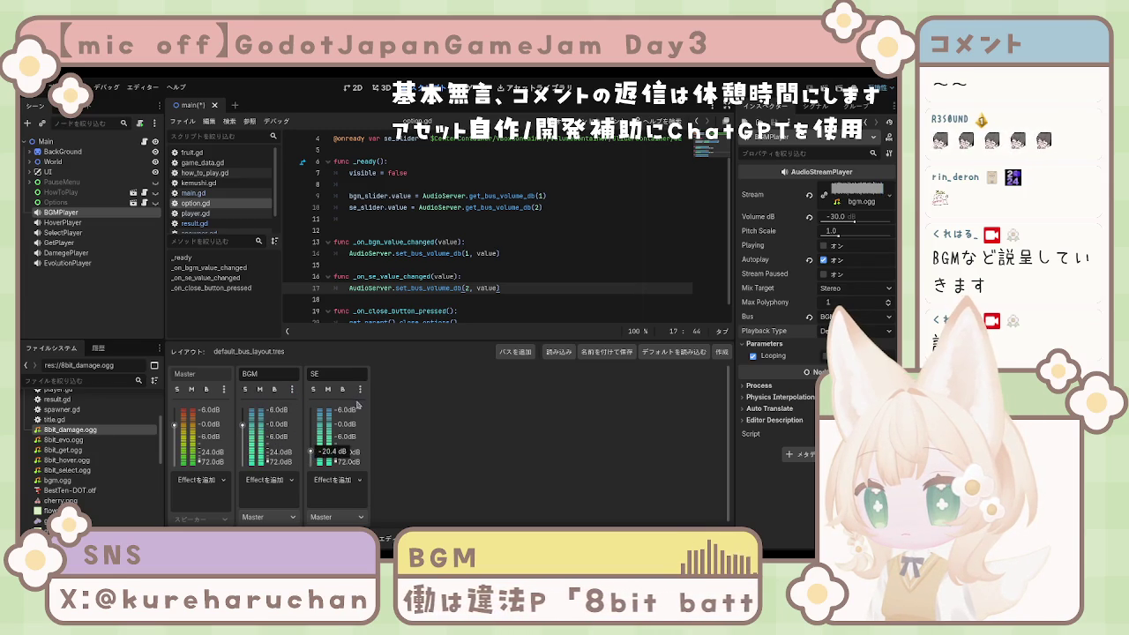
- Raise the SE bus fader back up to 0 dB
{"action": "left_click_drag", "start_coordinate": [311, 451], "coordinate": [311, 427]}
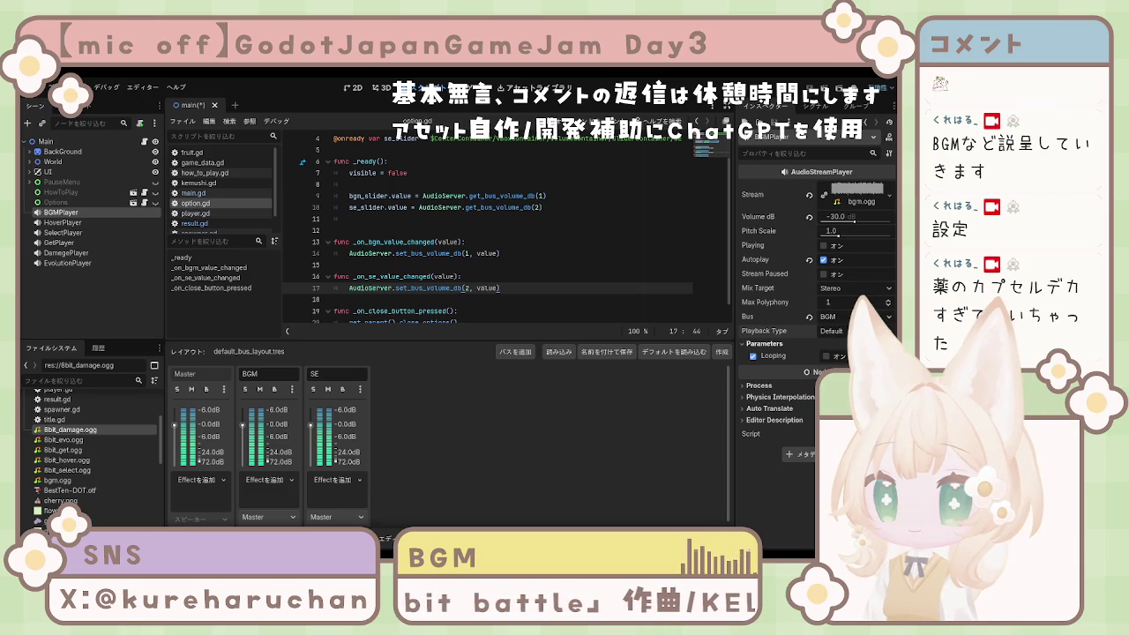
- Tick BGMPlayer's Looping parameter so bgm.ogg loops
{"action": "left_click", "coordinate": [826, 356]}
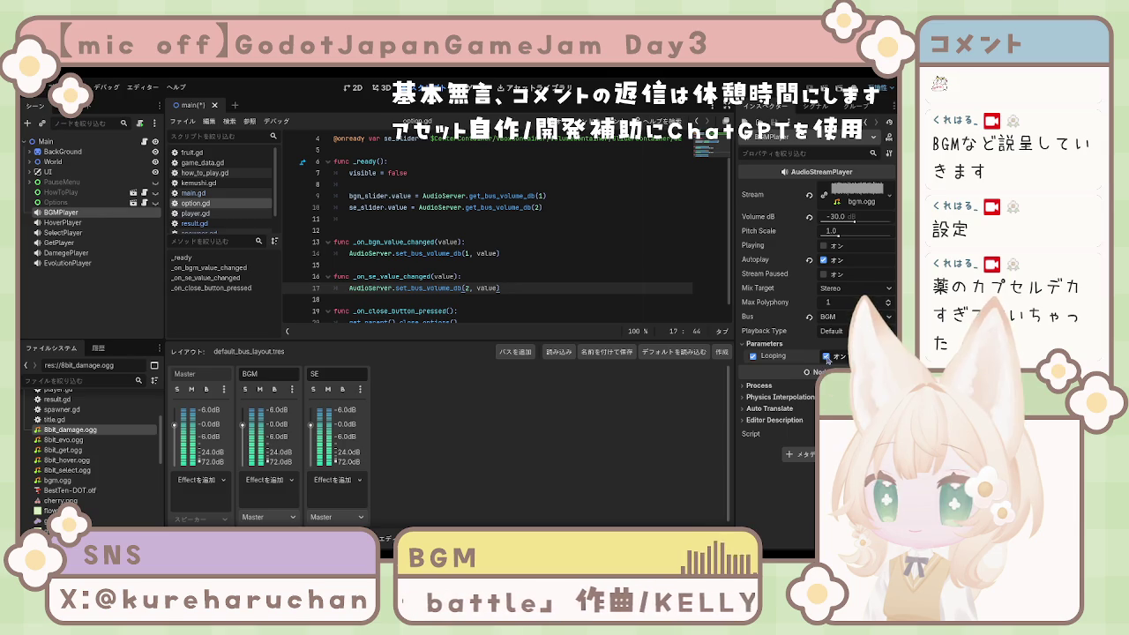
- Save the main scene, preview the looping music, and select HoverPlayer
{"action": "key", "text": "ctrl+s"}
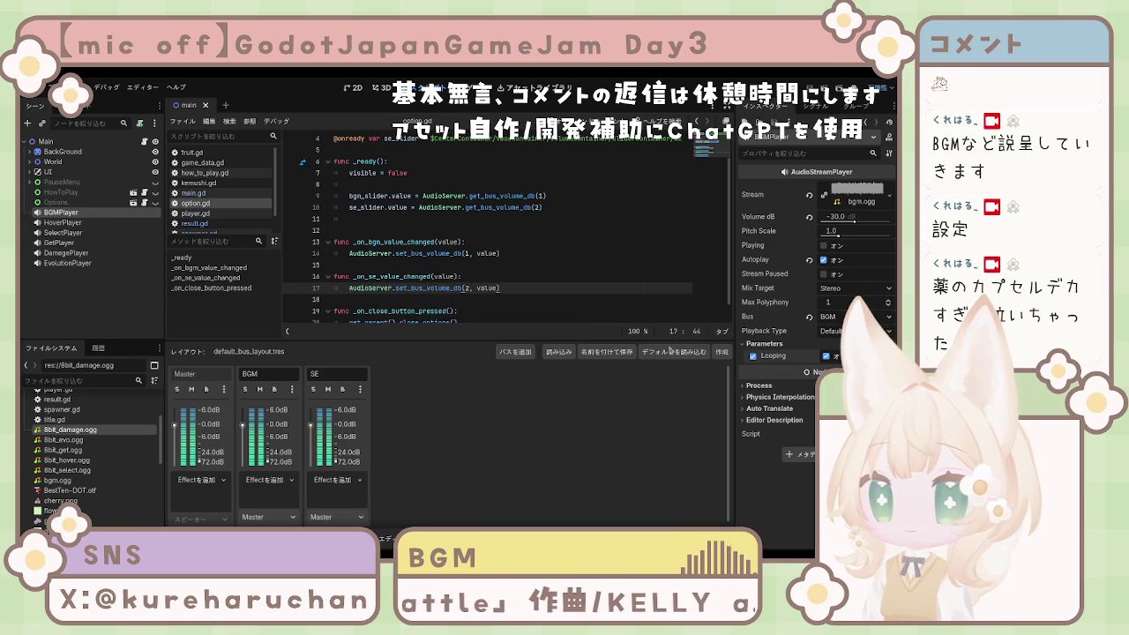
{"action": "left_click", "coordinate": [825, 246]}
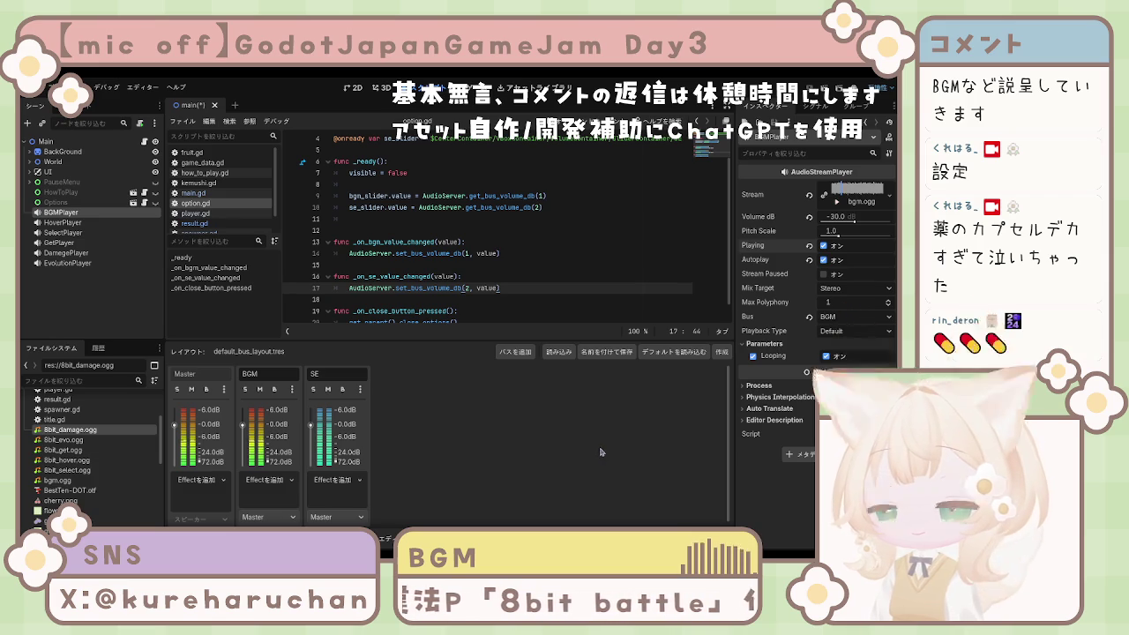
{"action": "left_click", "coordinate": [62, 224]}
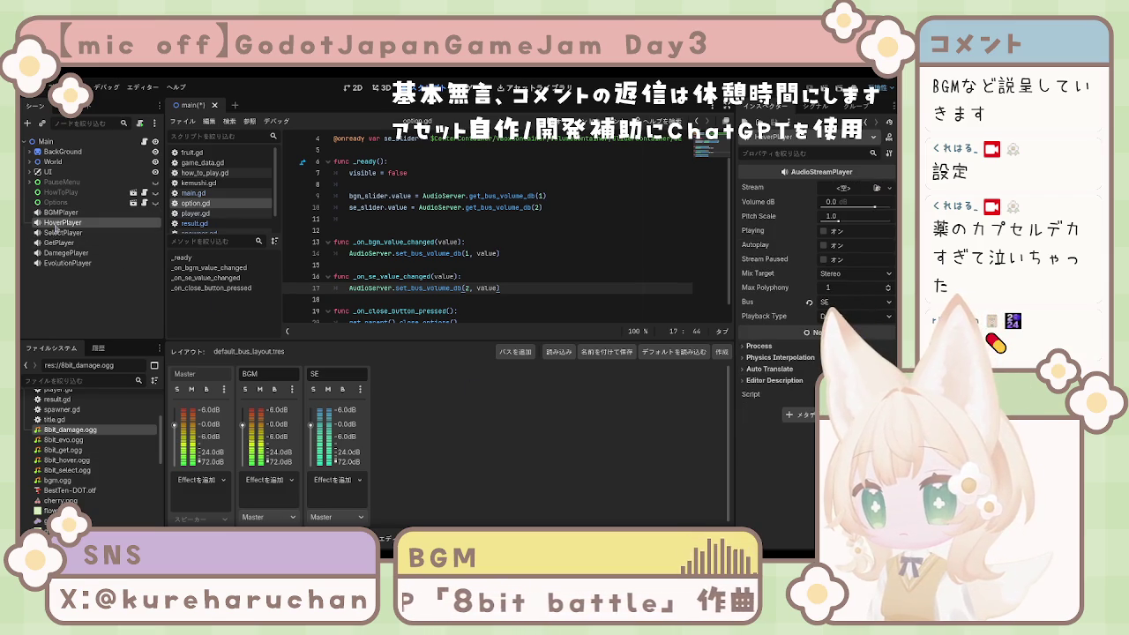
- Toggle the background music preview, then assign 8bit_hover.ogg to HoverPlayer and preview it
{"action": "left_click", "coordinate": [62, 212]}
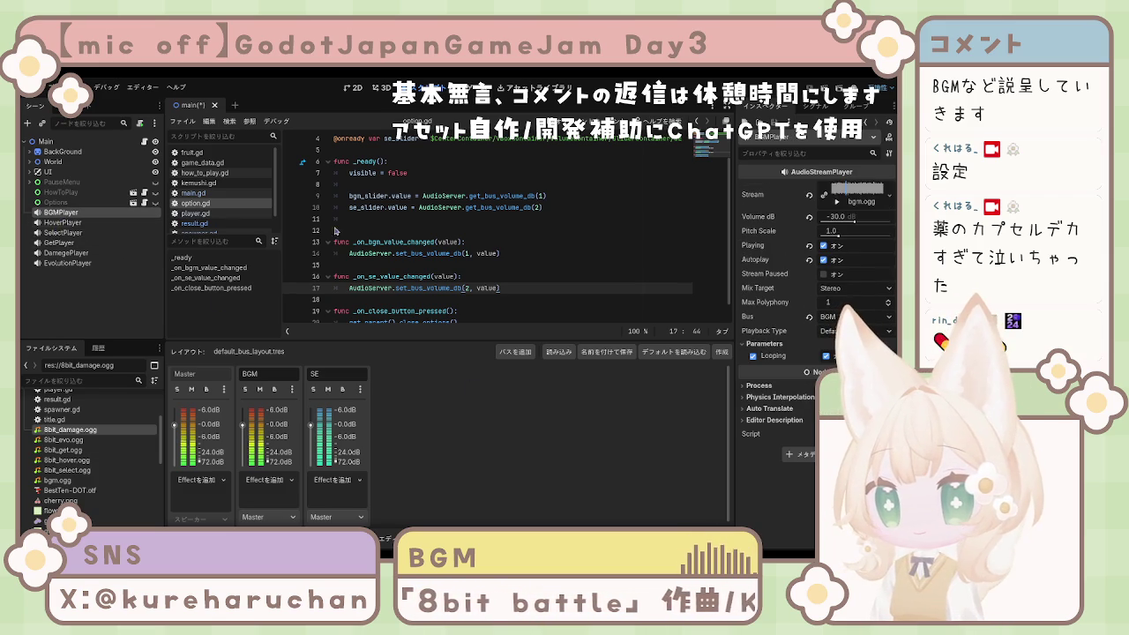
{"action": "left_click", "coordinate": [824, 246]}
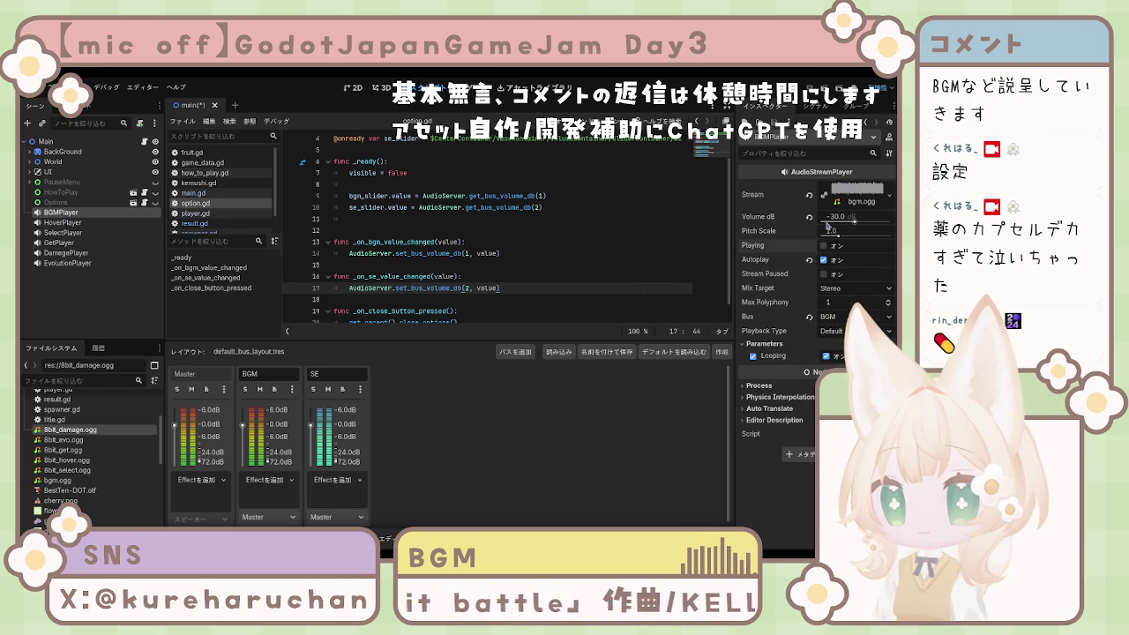
{"action": "left_click", "coordinate": [824, 246]}
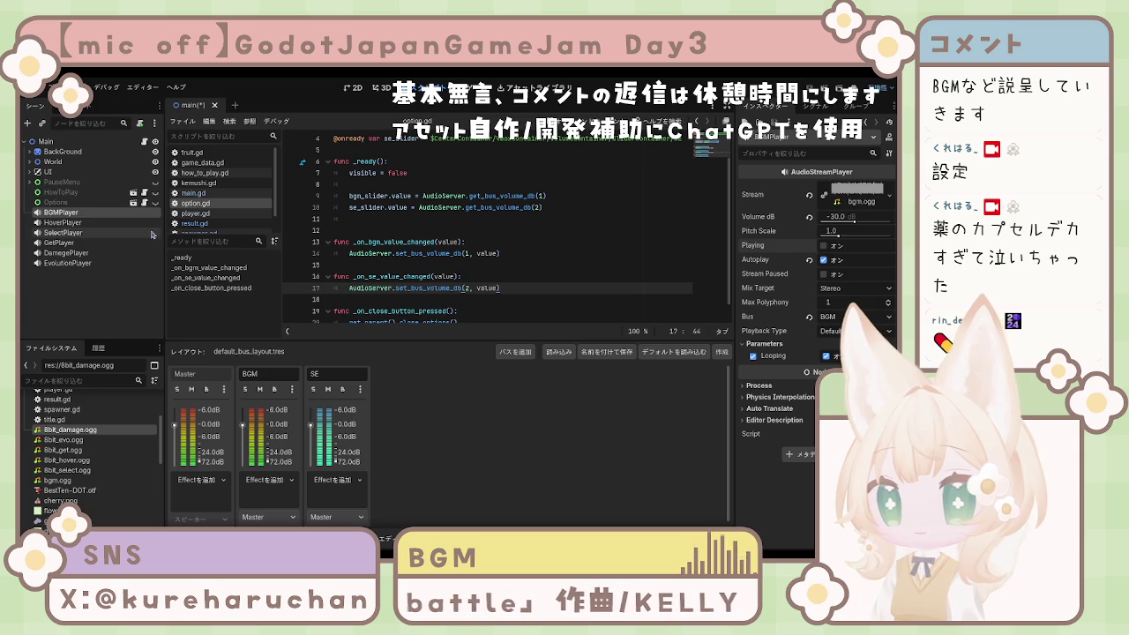
{"action": "left_click", "coordinate": [62, 222]}
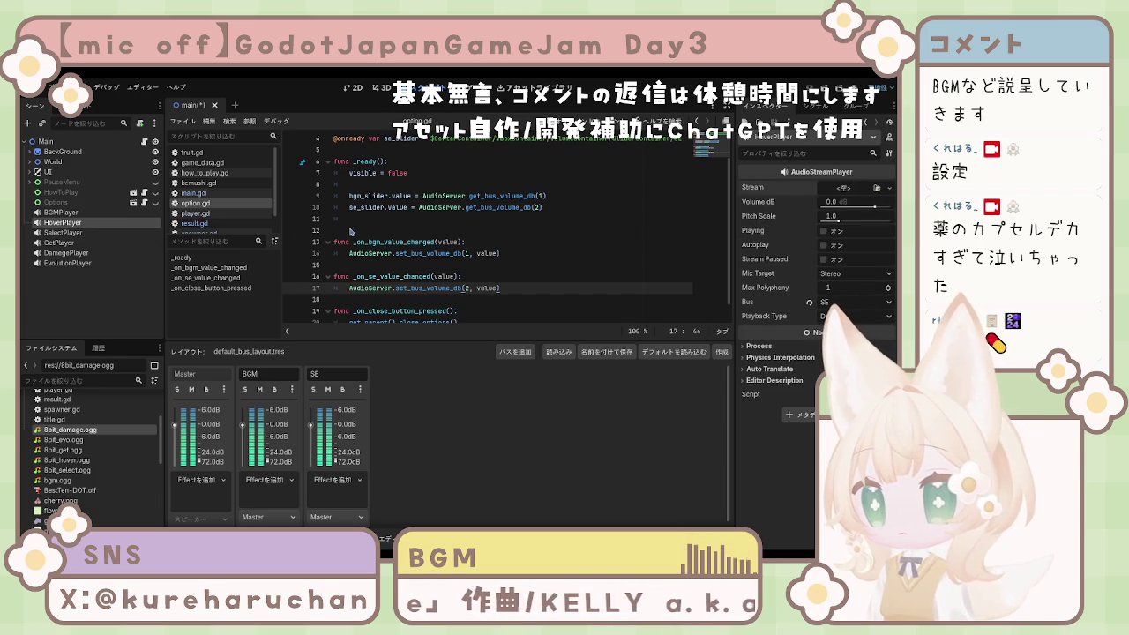
{"action": "key", "text": "ctrl+z"}
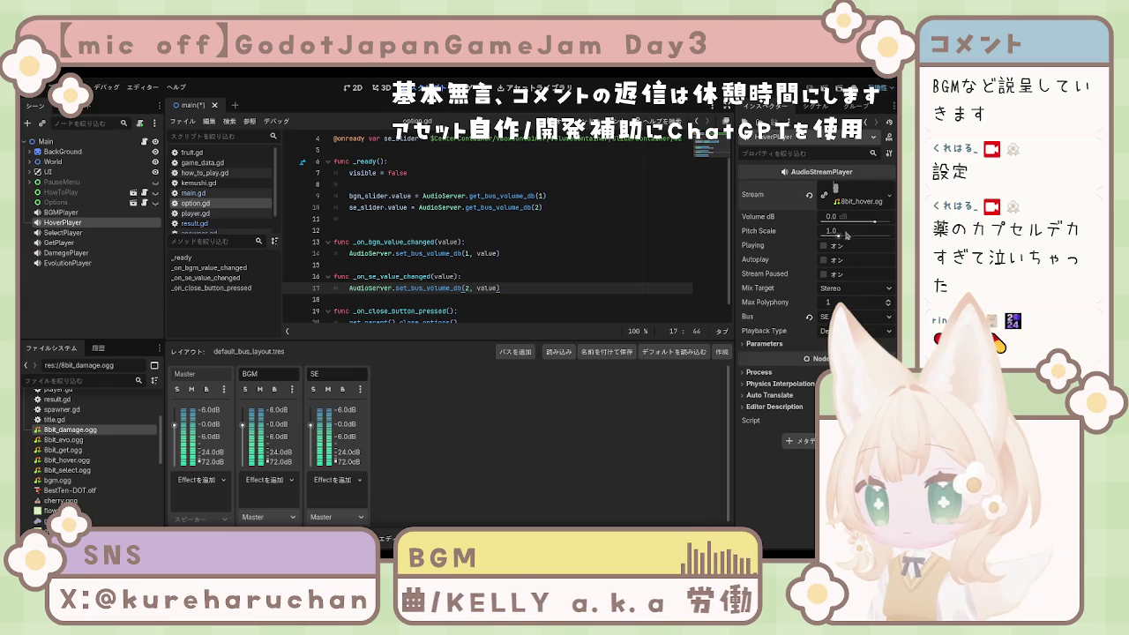
{"action": "left_click", "coordinate": [824, 246]}
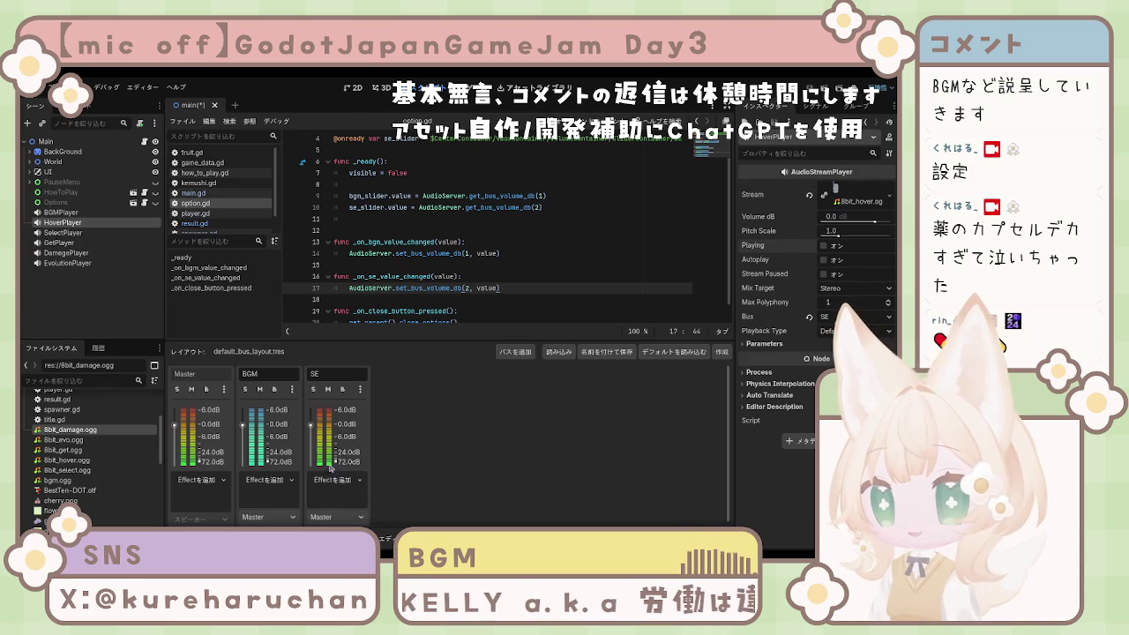
- Set HoverPlayer's volume to -20 dB, then -25 dB, previewing the sound each time
{"action": "left_click", "coordinate": [831, 216]}
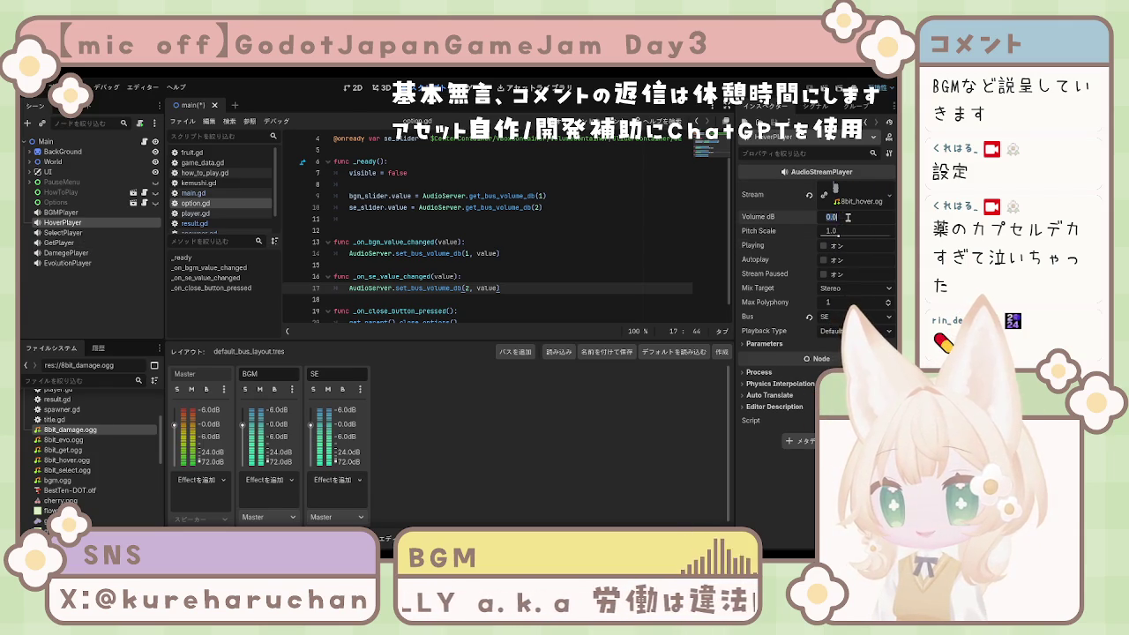
{"action": "type", "text": "-20"}
{"action": "key", "text": "Return"}
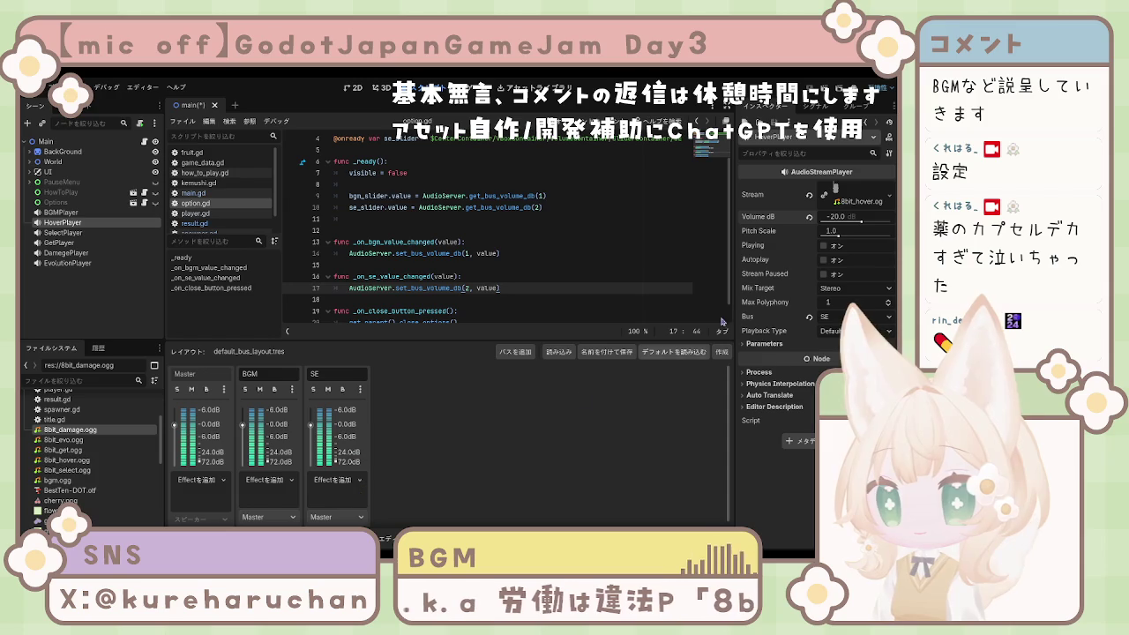
{"action": "left_click", "coordinate": [824, 245]}
{"action": "left_click", "coordinate": [837, 217]}
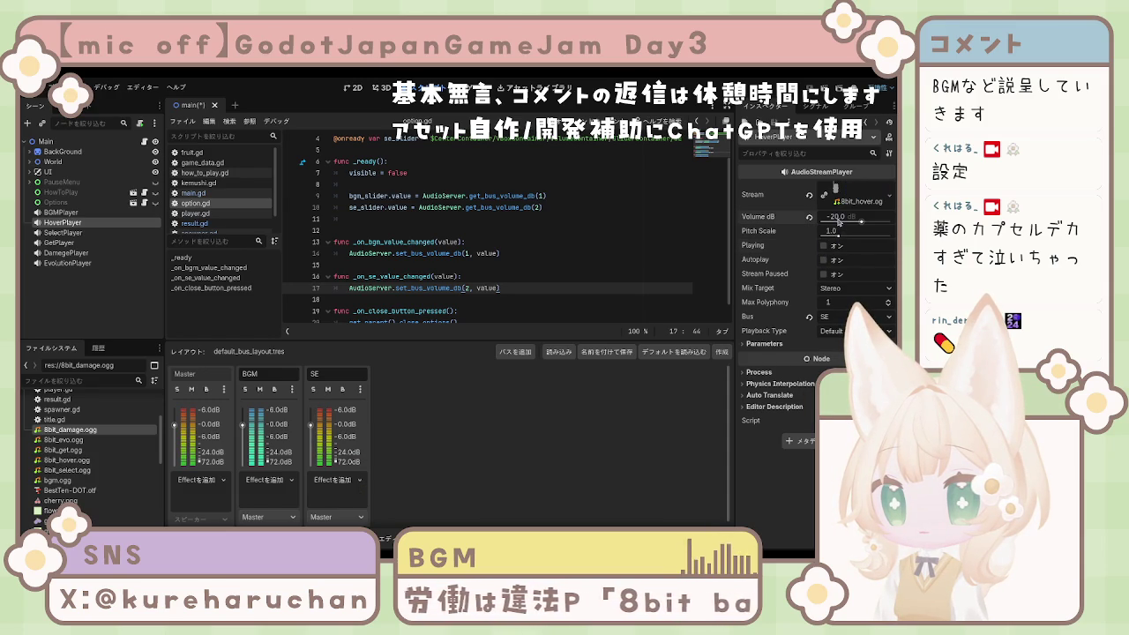
{"action": "type", "text": "-25"}
{"action": "key", "text": "Return"}
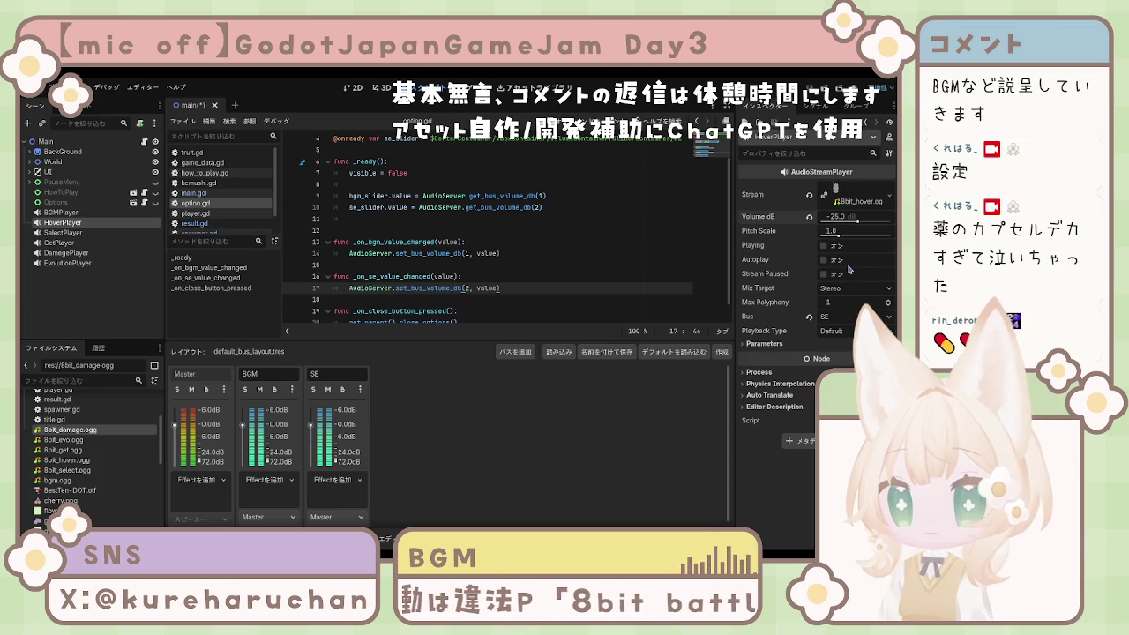
{"action": "left_click", "coordinate": [825, 247]}
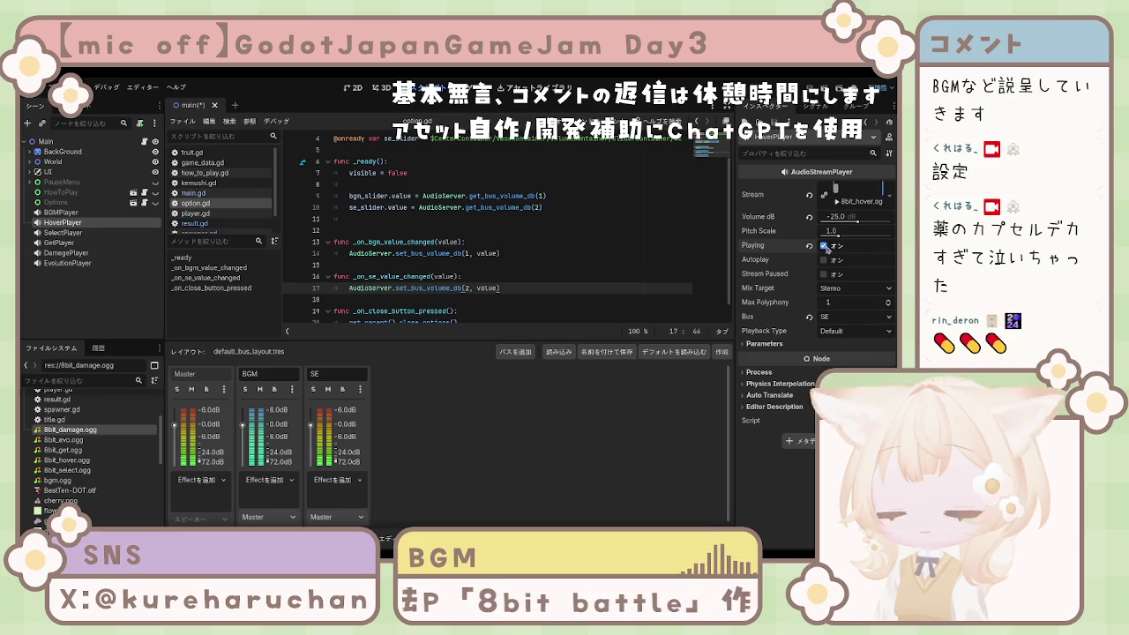
{"action": "left_click", "coordinate": [80, 234]}
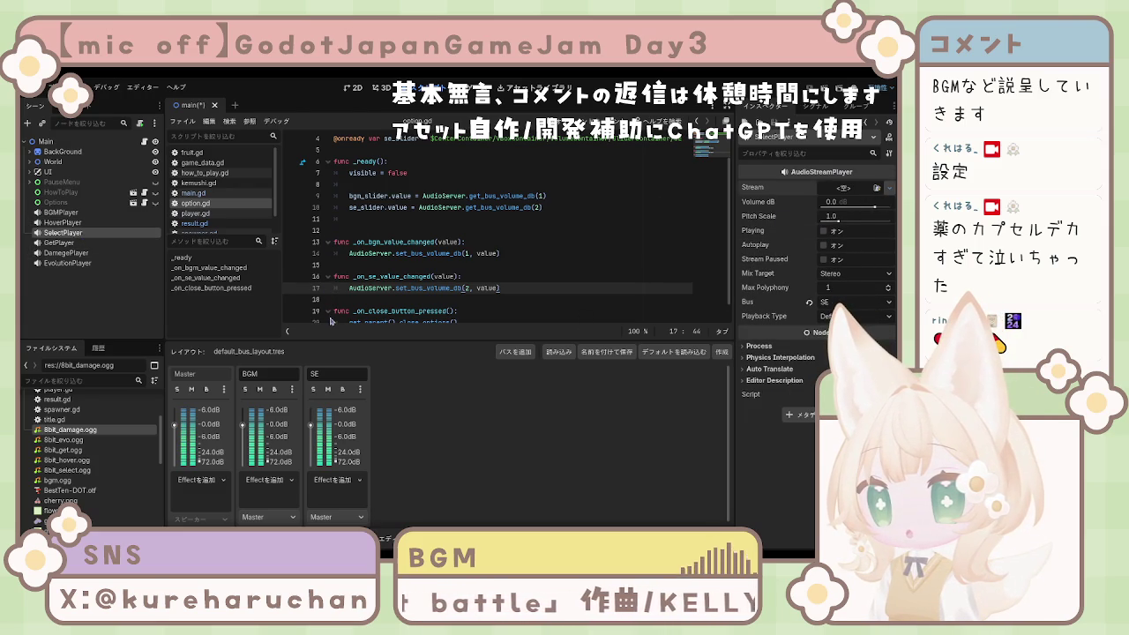
- Give SelectPlayer the 8bit_select.ogg stream at -25 dB and preview it
{"action": "mouse_move", "coordinate": [67, 470]}
{"action": "left_mouse_down"}
{"action": "mouse_move", "coordinate": [861, 194]}
{"action": "mouse_move", "coordinate": [824, 220]}
{"action": "left_mouse_up"}
{"action": "type", "text": "-25"}
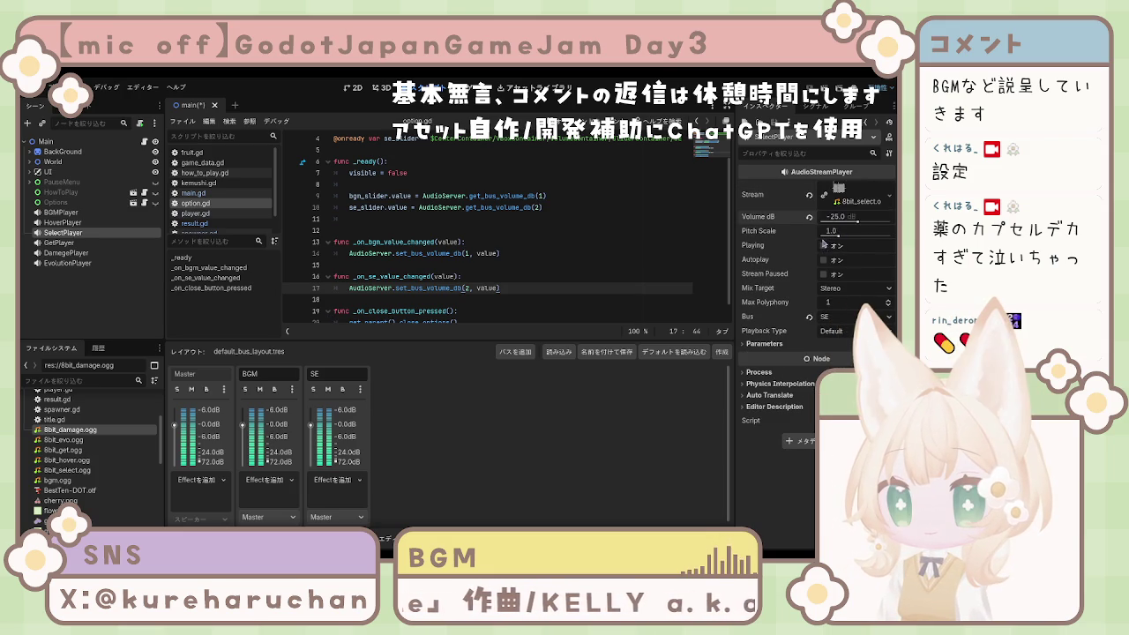
{"action": "left_click", "coordinate": [847, 217]}
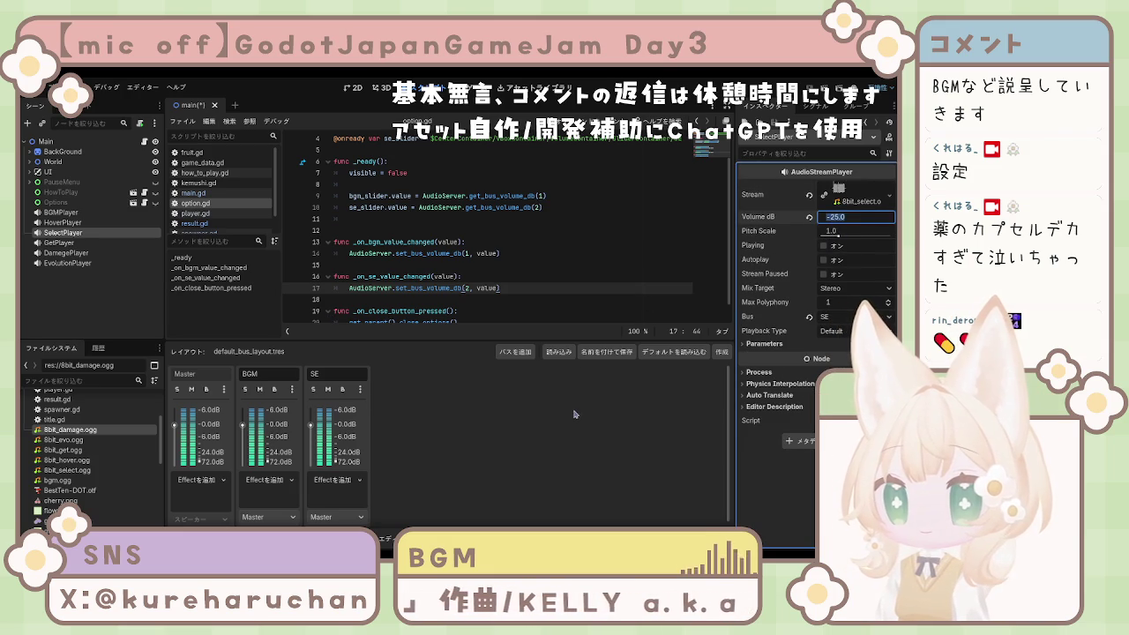
{"action": "left_click", "coordinate": [844, 217]}
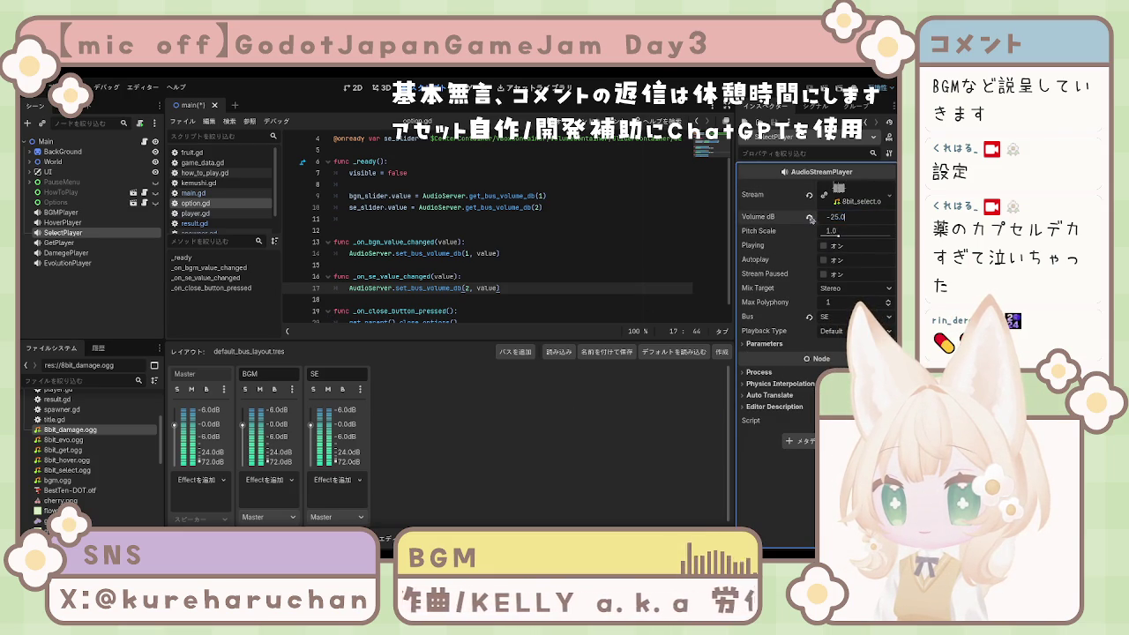
{"action": "key", "text": "Return"}
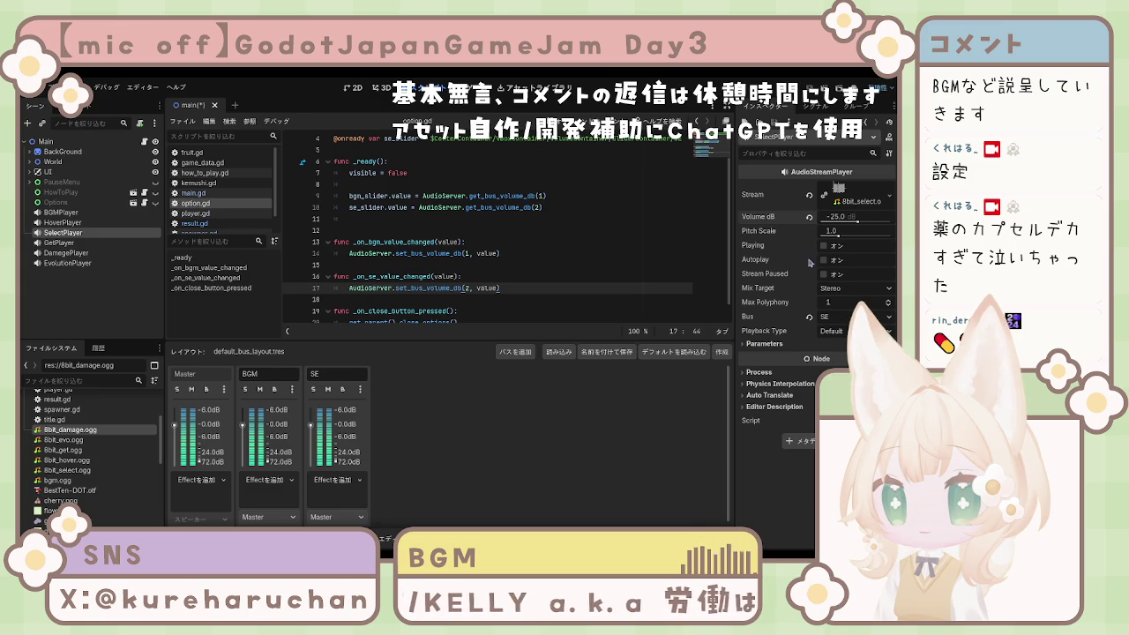
{"action": "left_click", "coordinate": [824, 247]}
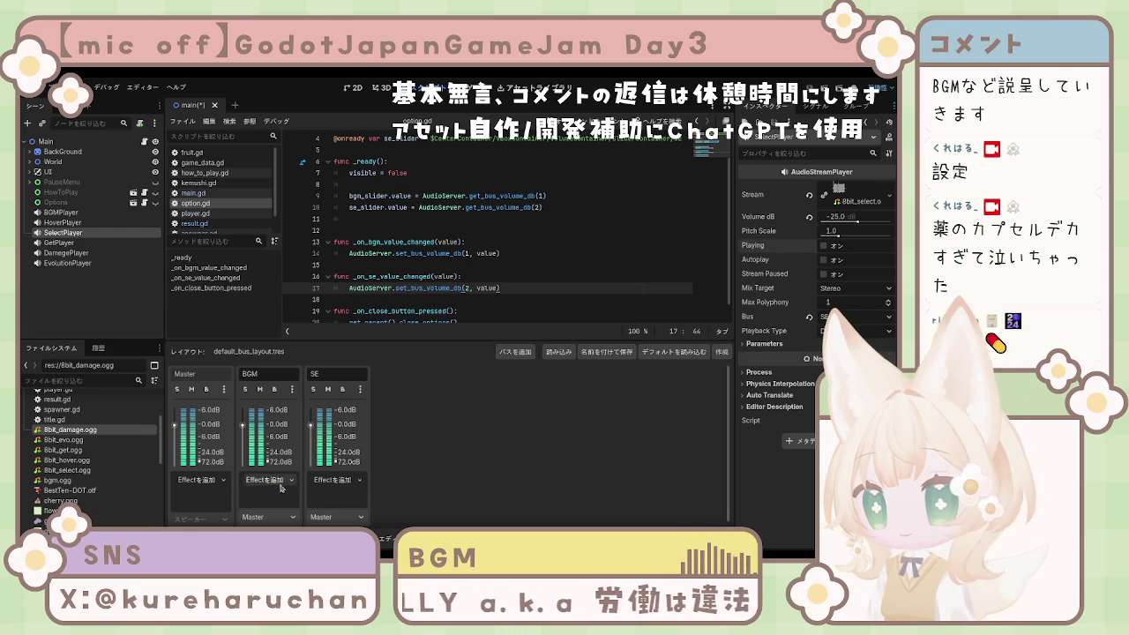
- Set HoverPlayer through EvolutionPlayer together to a volume of -25 dB
{"action": "scroll", "coordinate": [452, 206], "scroll_direction": "up", "scroll_amount": 3}
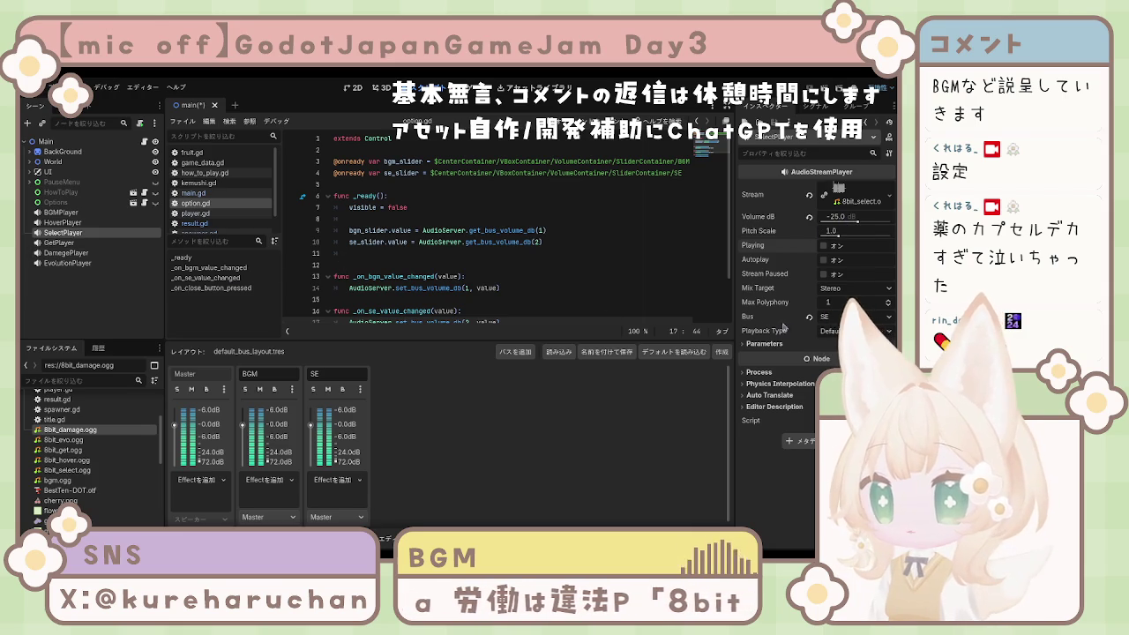
{"action": "left_click", "coordinate": [61, 222]}
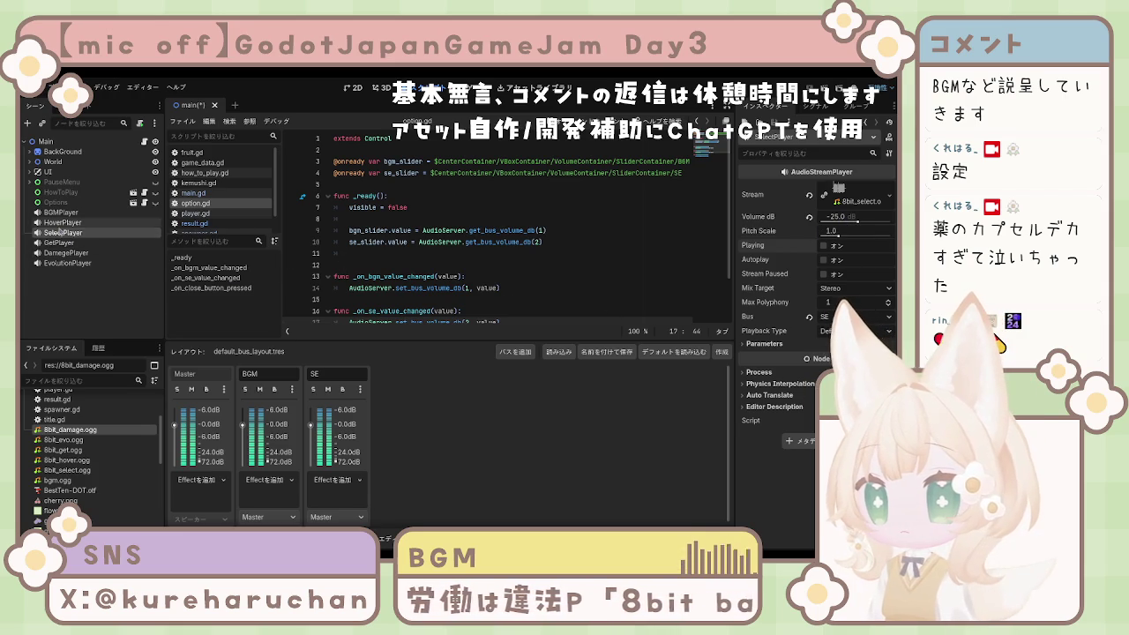
{"action": "left_click", "coordinate": [68, 267], "text": "shift"}
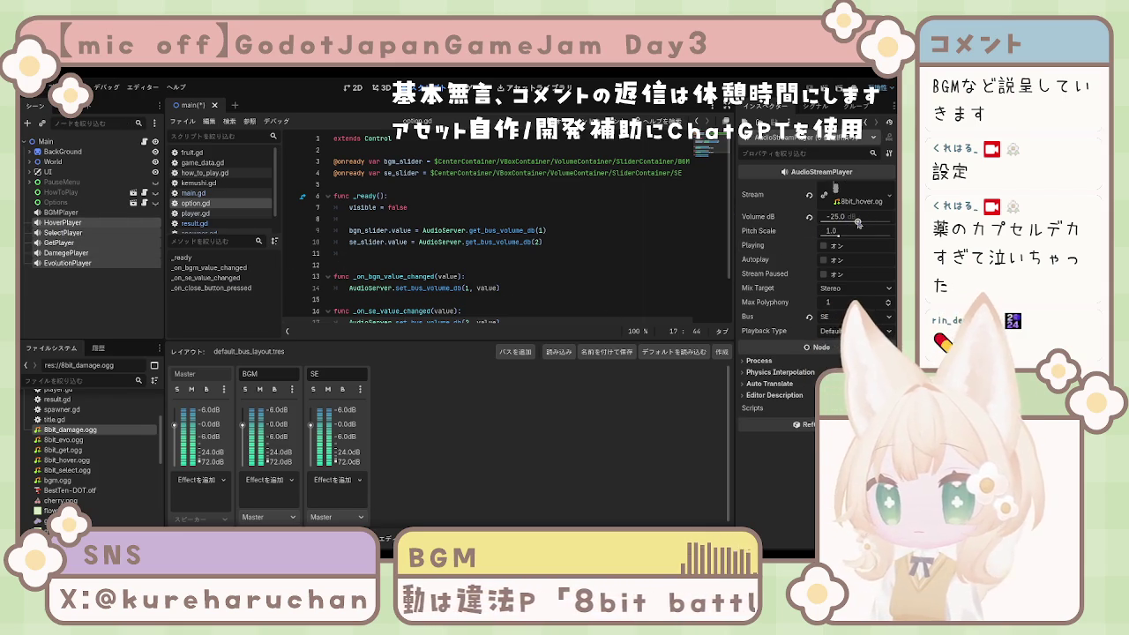
{"action": "left_click", "coordinate": [809, 216]}
{"action": "left_click", "coordinate": [841, 219]}
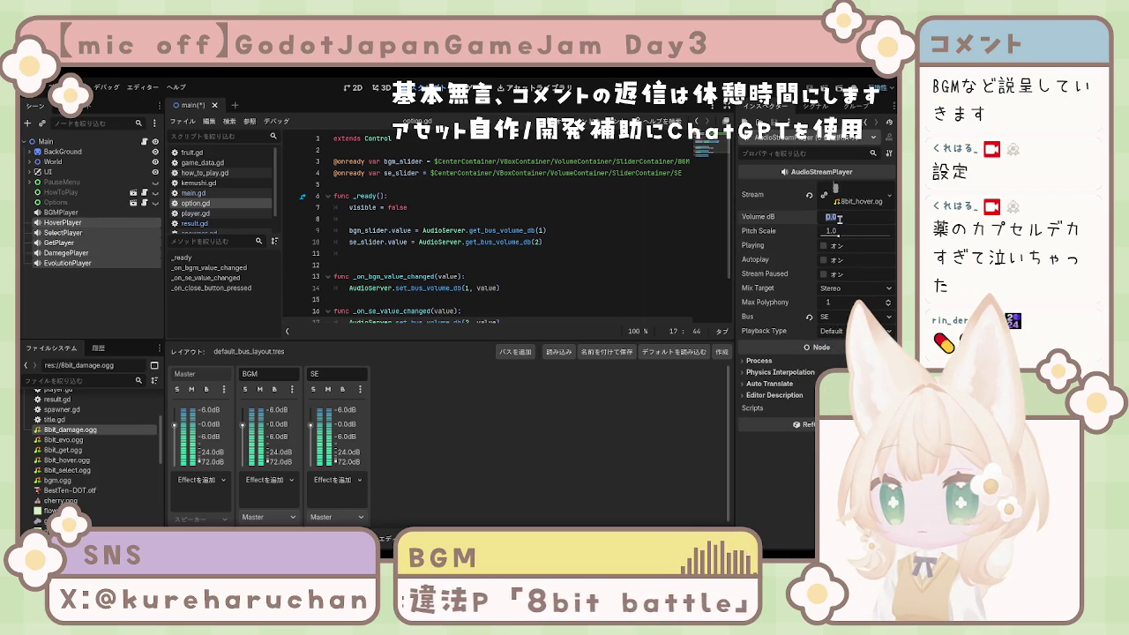
{"action": "type", "text": "24"}
{"action": "key", "text": "Return"}
{"action": "left_click", "coordinate": [842, 219]}
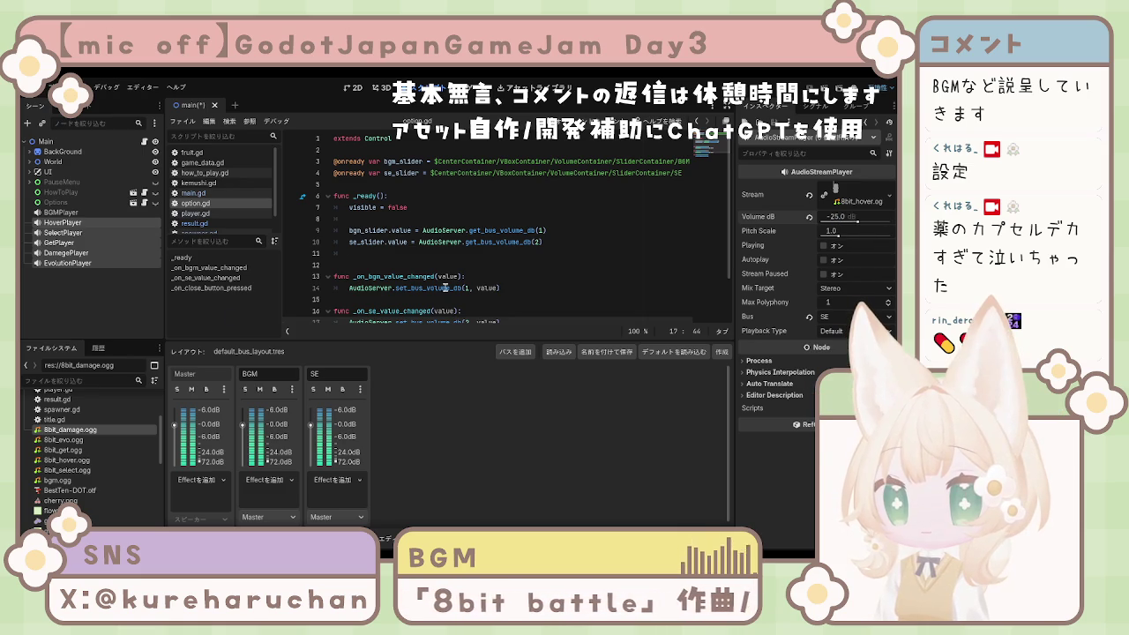
- Verify GetPlayer, DamegePlayer and EvolutionPlayer settings, preview EvolutionPlayer, and save the main scene
{"action": "left_click", "coordinate": [74, 291]}
{"action": "left_click", "coordinate": [71, 252]}
{"action": "left_click", "coordinate": [71, 242]}
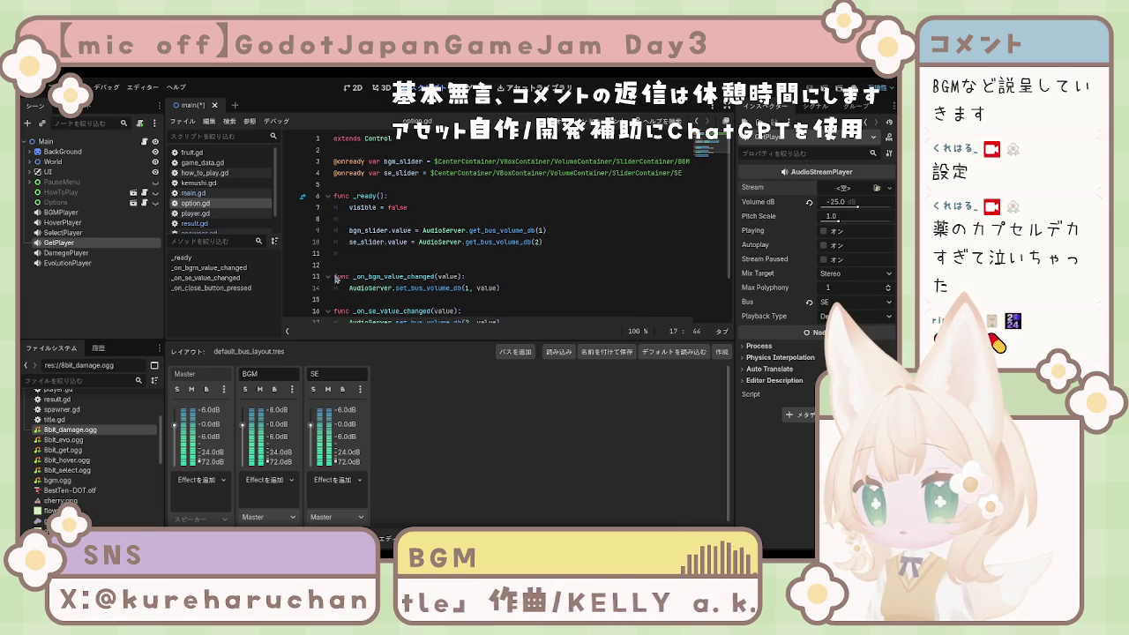
{"action": "left_click", "coordinate": [69, 253]}
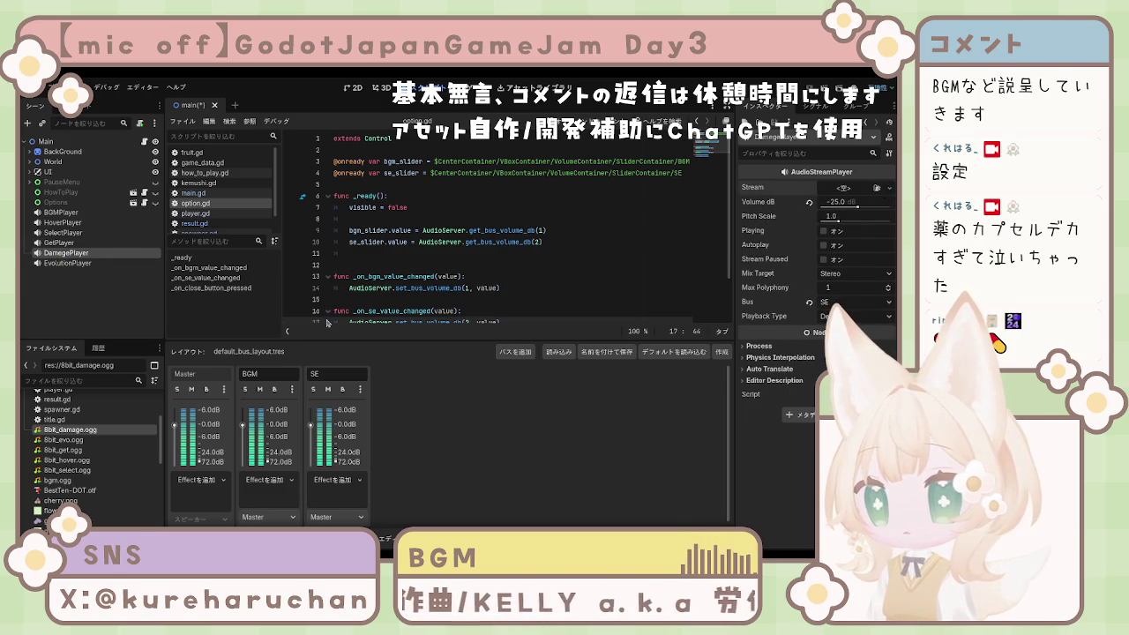
{"action": "left_click", "coordinate": [70, 262]}
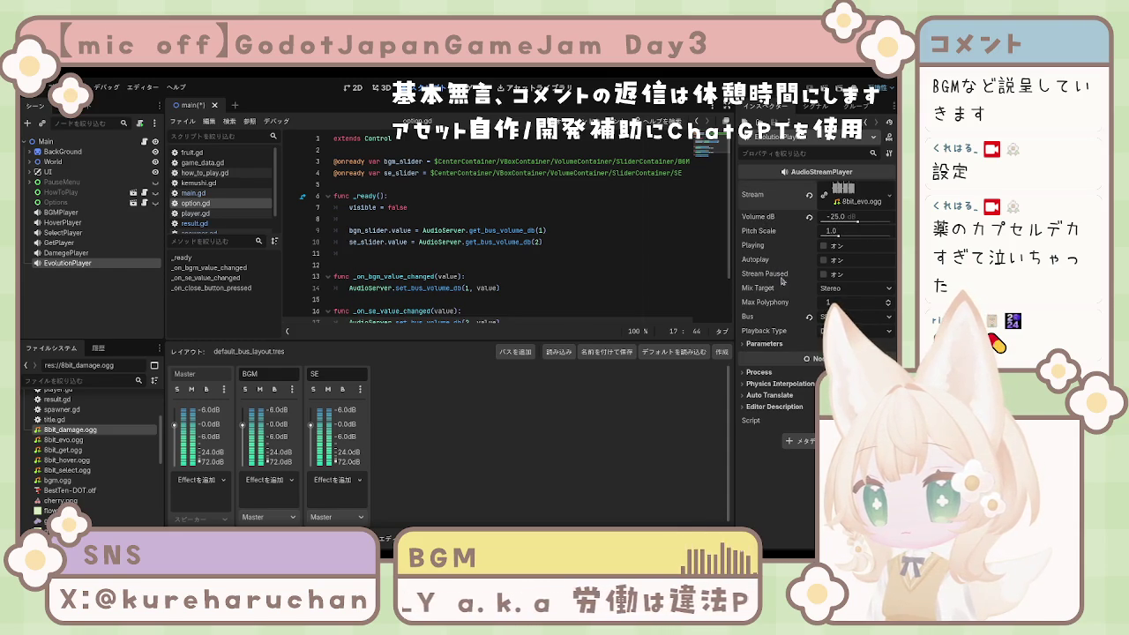
{"action": "left_click", "coordinate": [824, 247]}
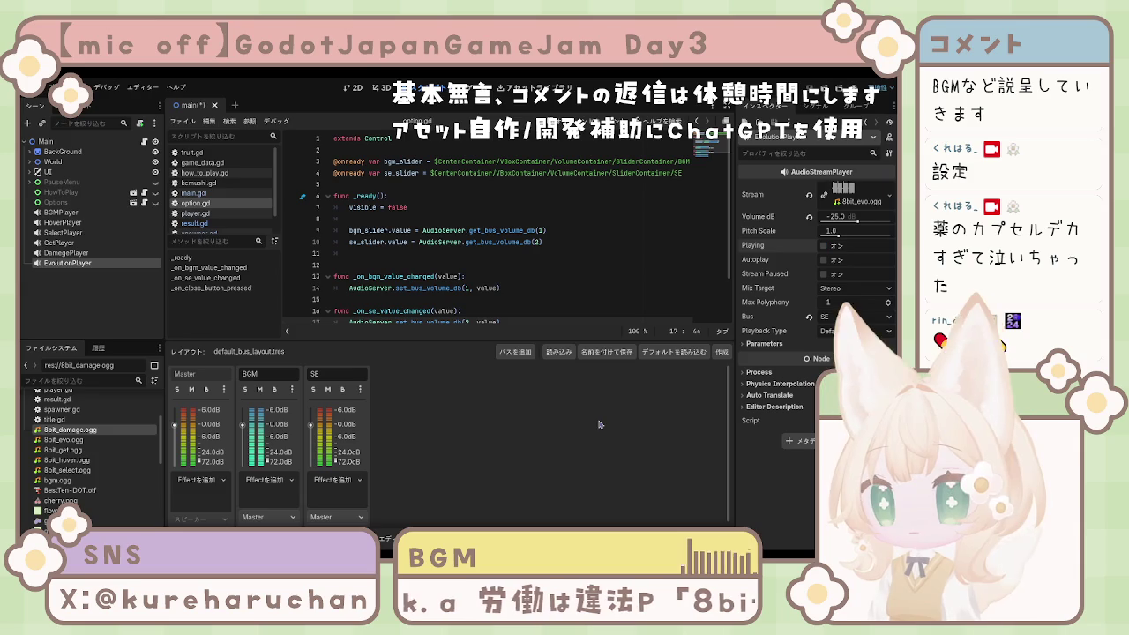
{"action": "key", "text": "ctrl+s"}
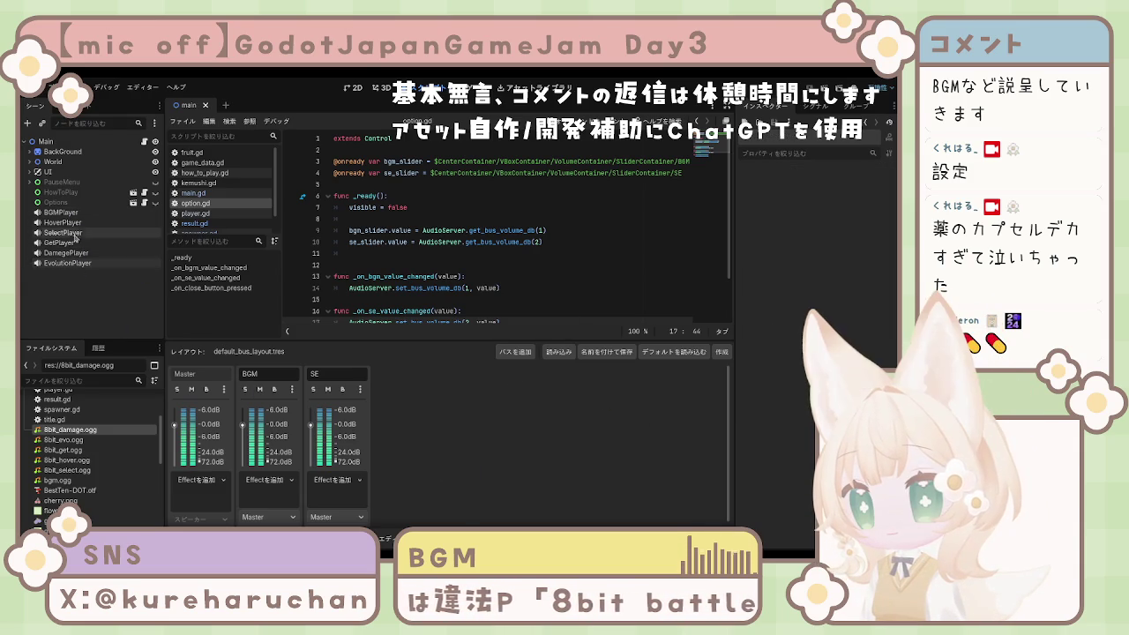
{"action": "left_click", "coordinate": [64, 213]}
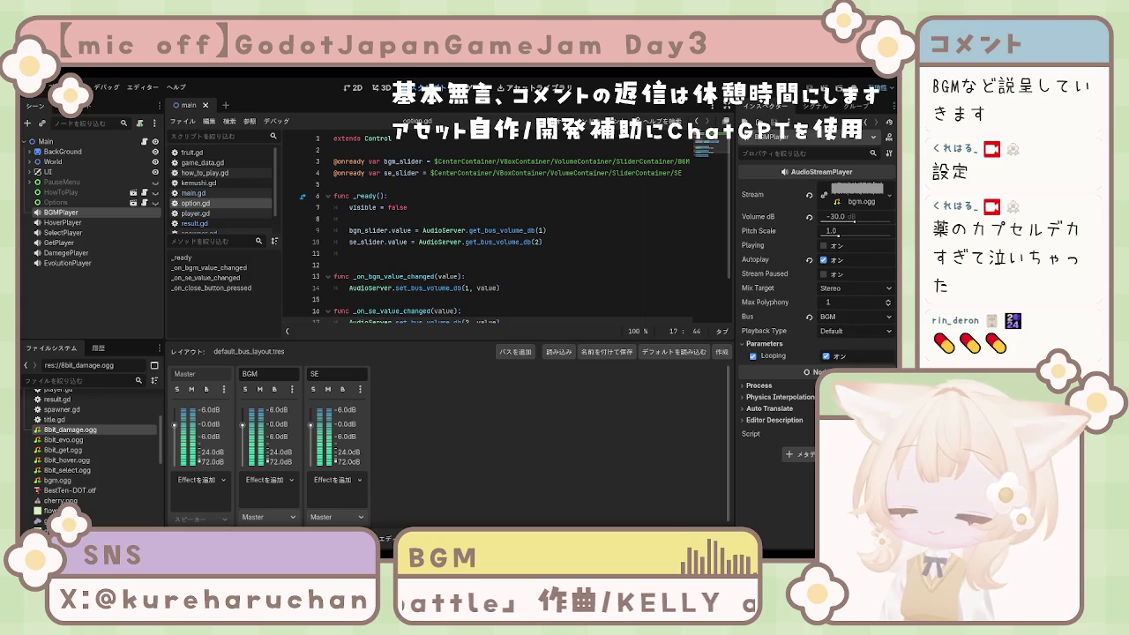
{"action": "left_click", "coordinate": [93, 273]}
{"action": "left_click", "coordinate": [66, 212]}
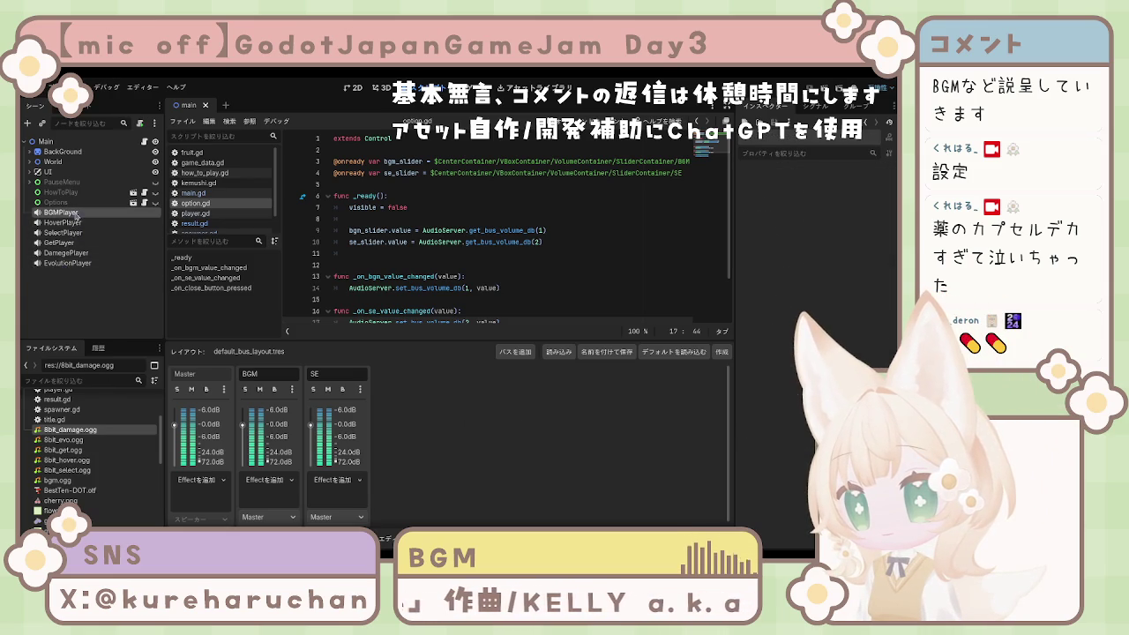
{"action": "left_click", "coordinate": [84, 263], "text": "shift"}
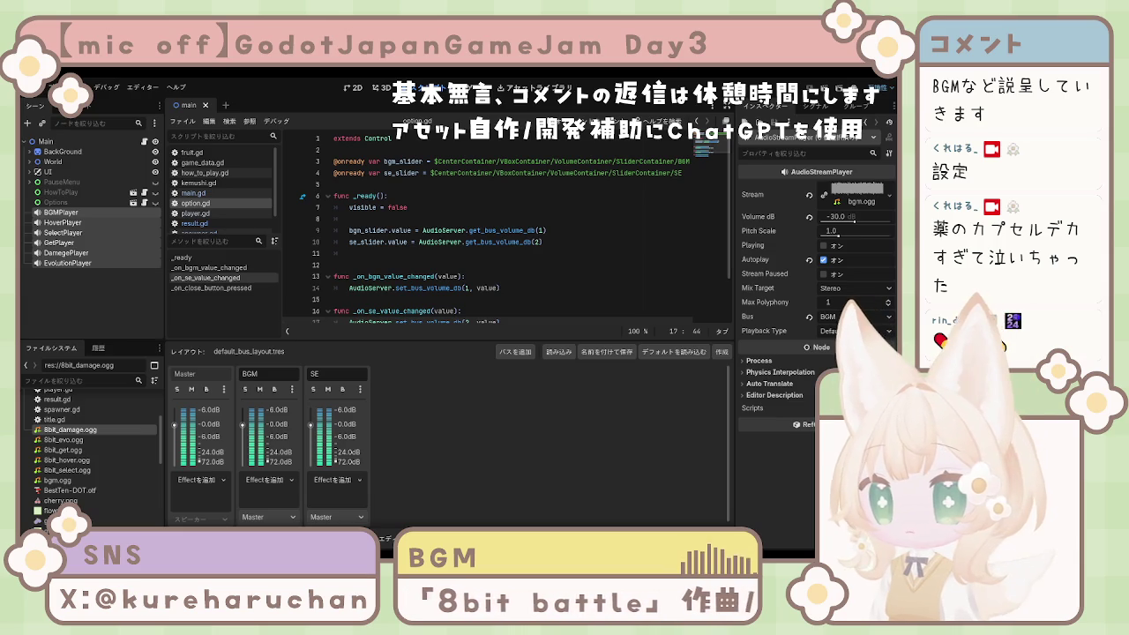
{"action": "left_click", "coordinate": [62, 213]}
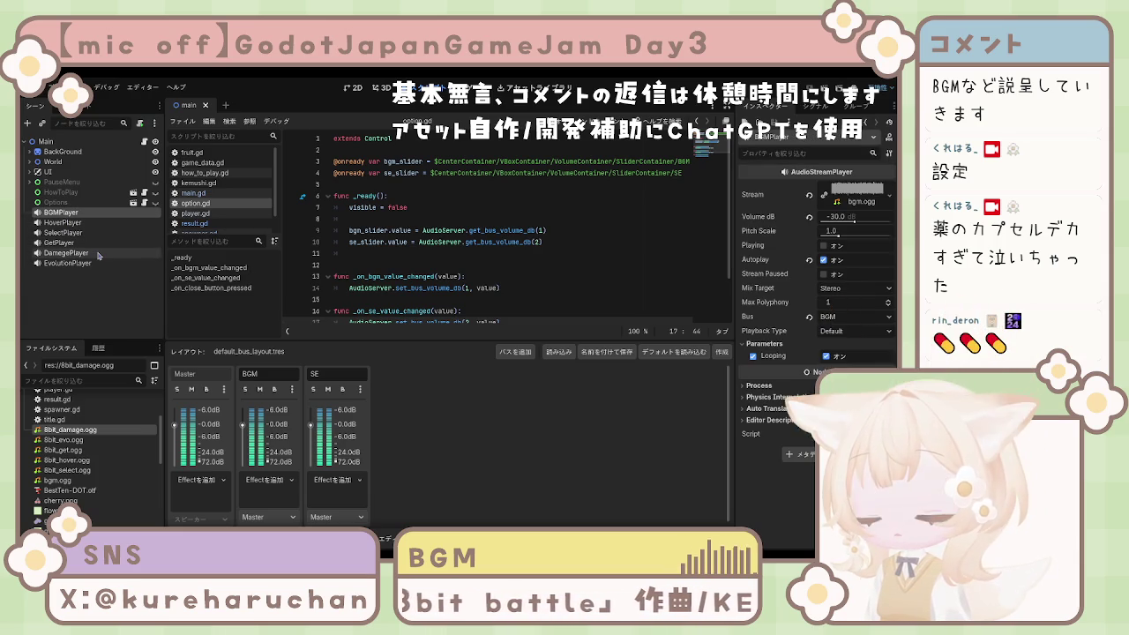
- Open the title scene and paste a copy of BGMPlayer into it
{"action": "scroll", "coordinate": [78, 465], "scroll_direction": "down", "scroll_amount": 1}
{"action": "scroll", "coordinate": [78, 466], "scroll_direction": "down", "scroll_amount": 6}
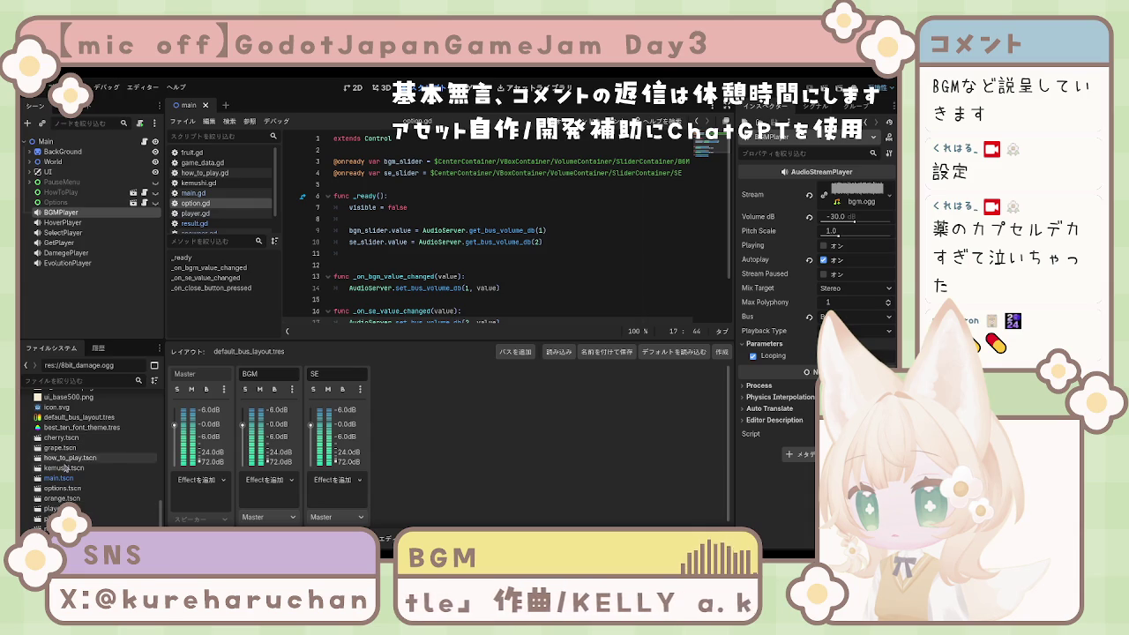
{"action": "double_click", "coordinate": [61, 521]}
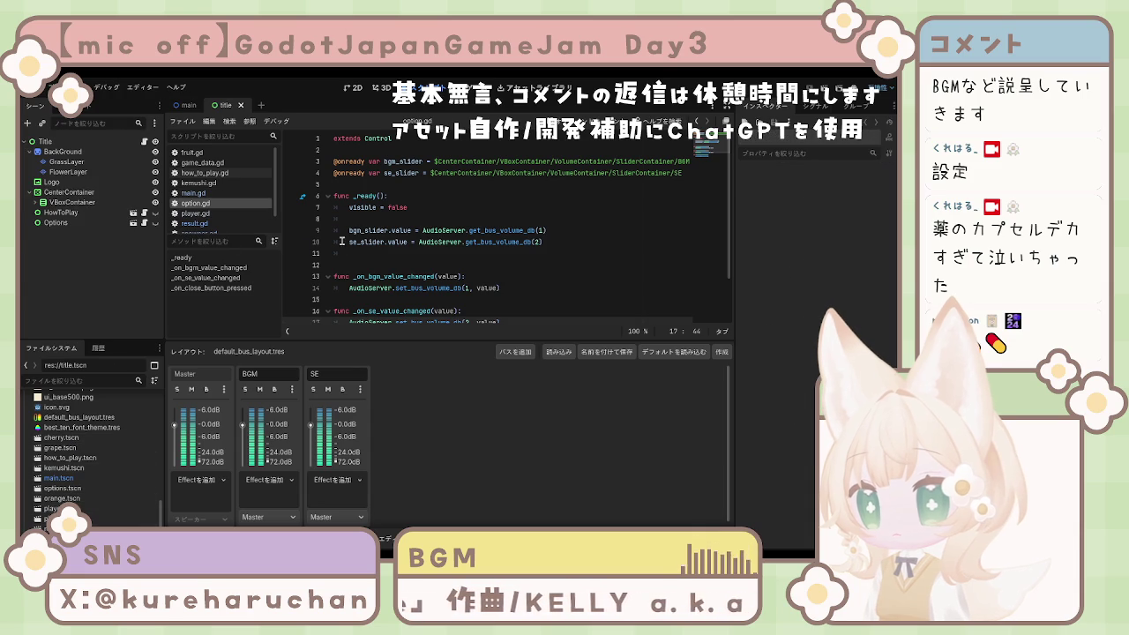
{"action": "key", "text": "ctrl+v"}
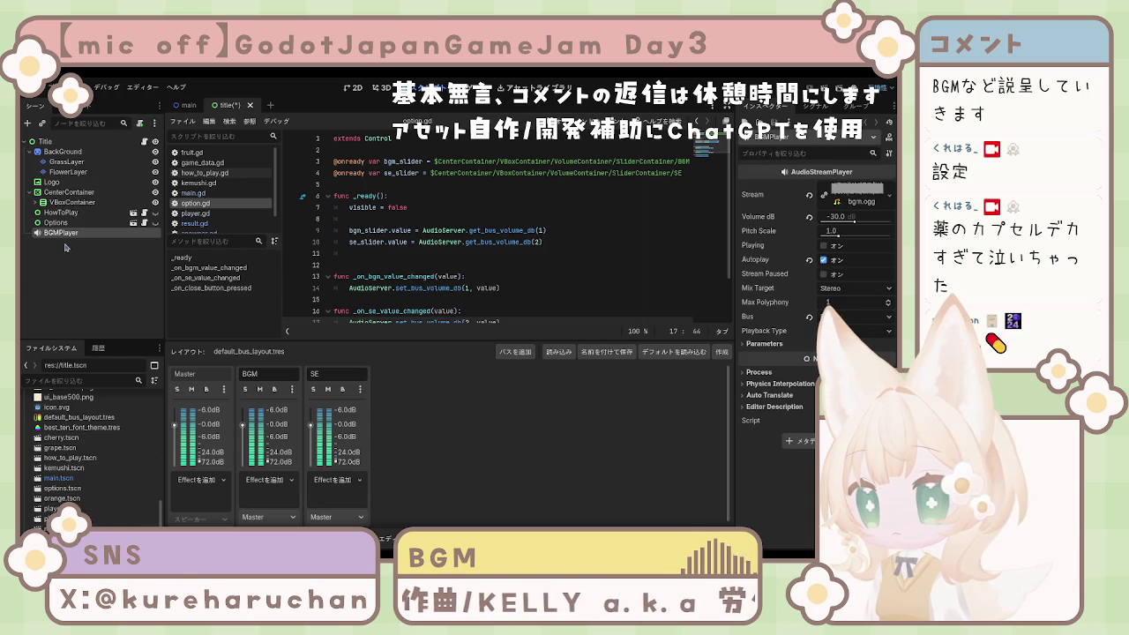
- Confirm the title scene's BGMPlayer has Looping enabled, then return to the main scene
{"action": "left_click", "coordinate": [61, 236]}
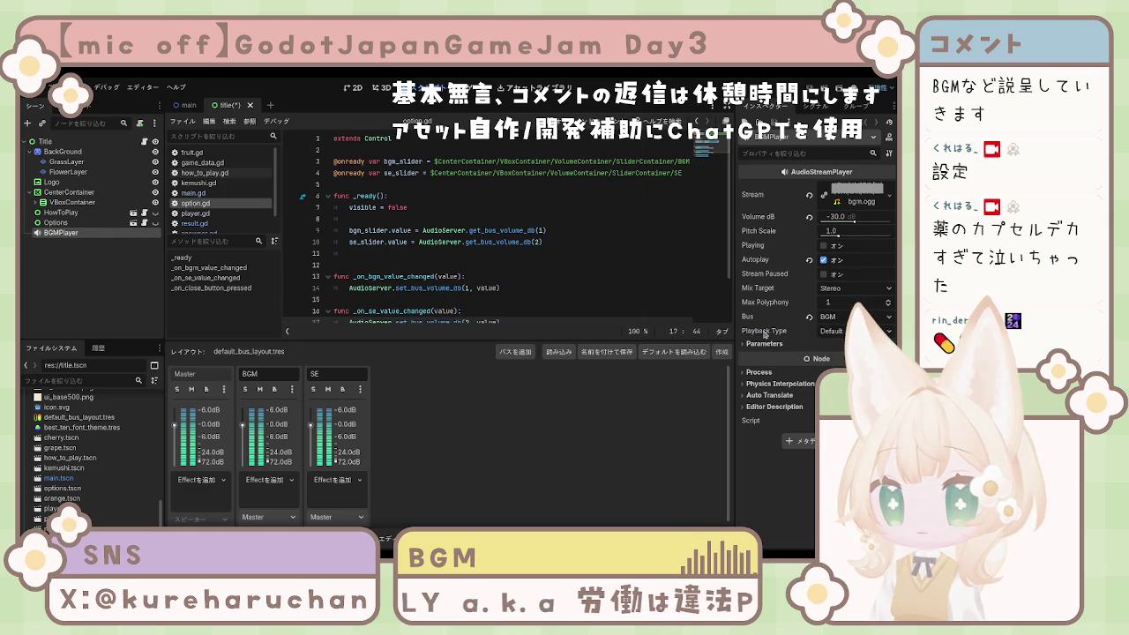
{"action": "left_click", "coordinate": [768, 344]}
{"action": "left_click", "coordinate": [766, 344]}
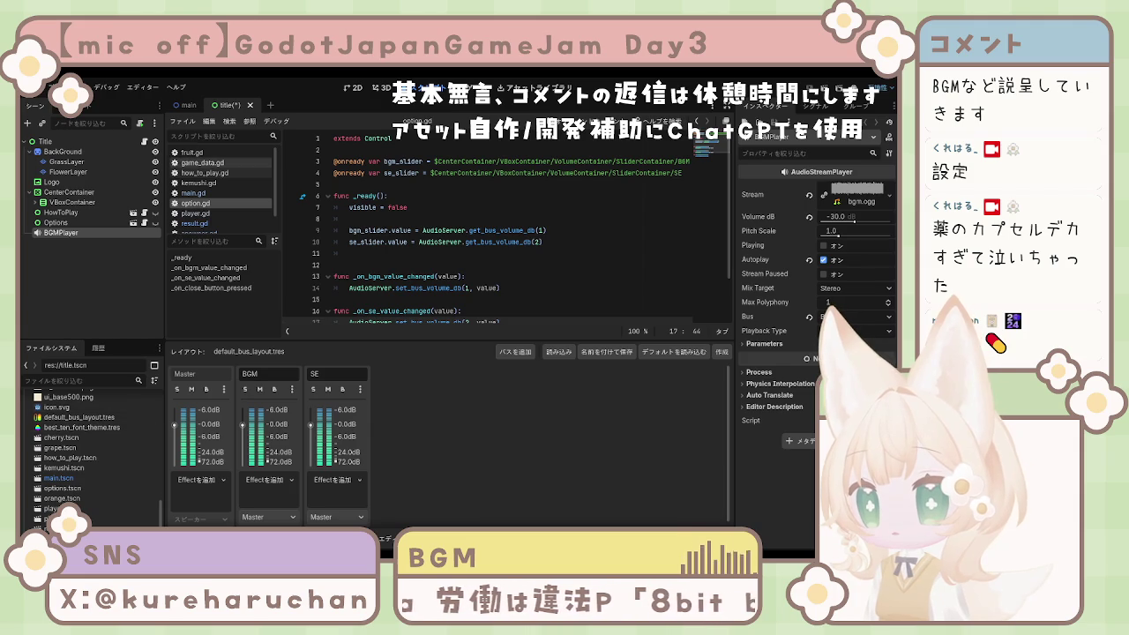
{"action": "left_click", "coordinate": [187, 105]}
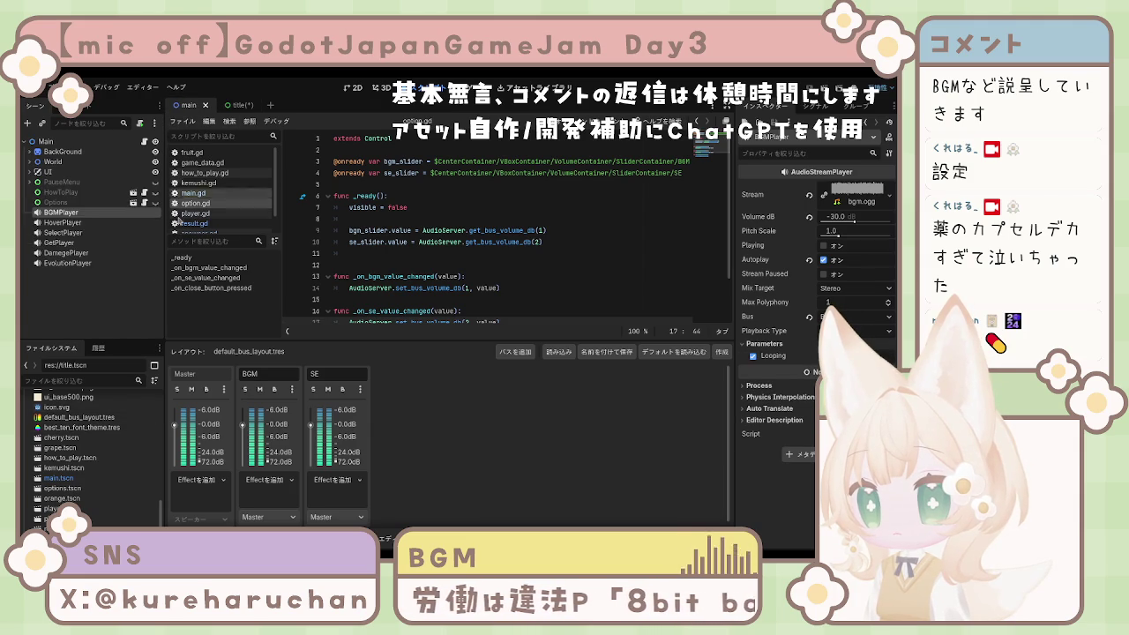
- Paste HoverPlayer and SelectPlayer from main into the title scene and save it
{"action": "left_click", "coordinate": [58, 223]}
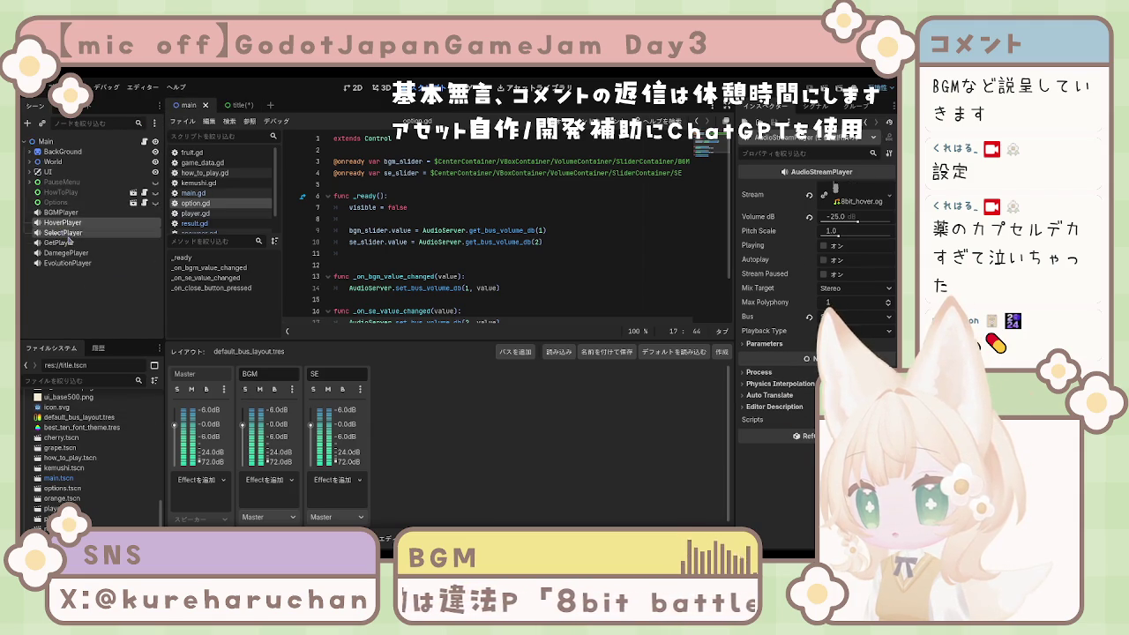
{"action": "left_click", "coordinate": [231, 105]}
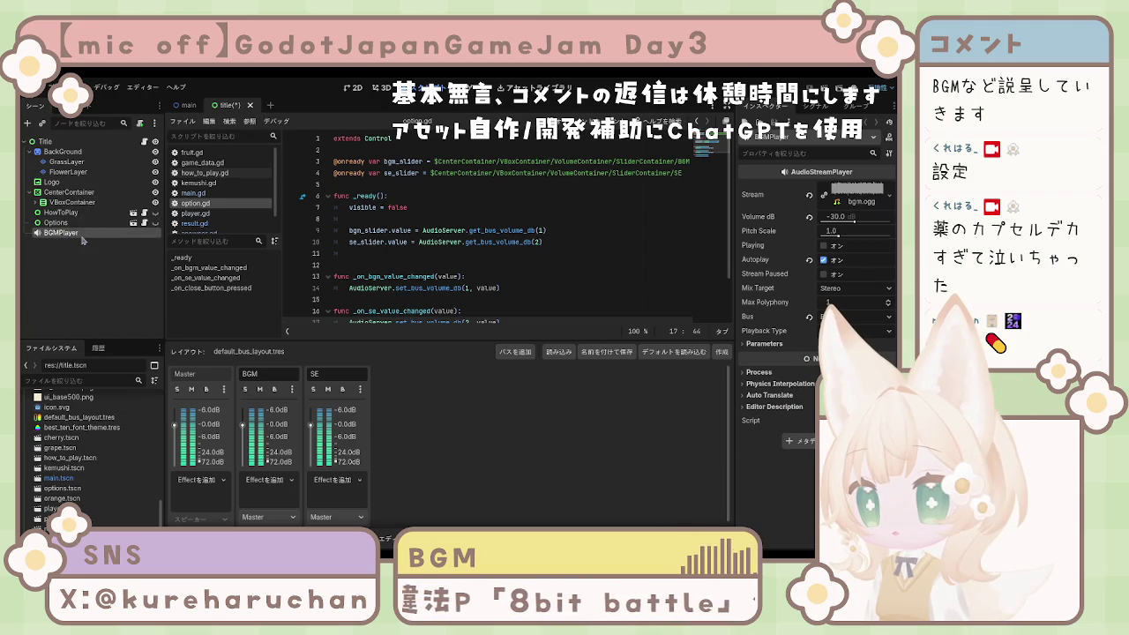
{"action": "key", "text": "ctrl+shift+v"}
{"action": "left_click", "coordinate": [91, 296]}
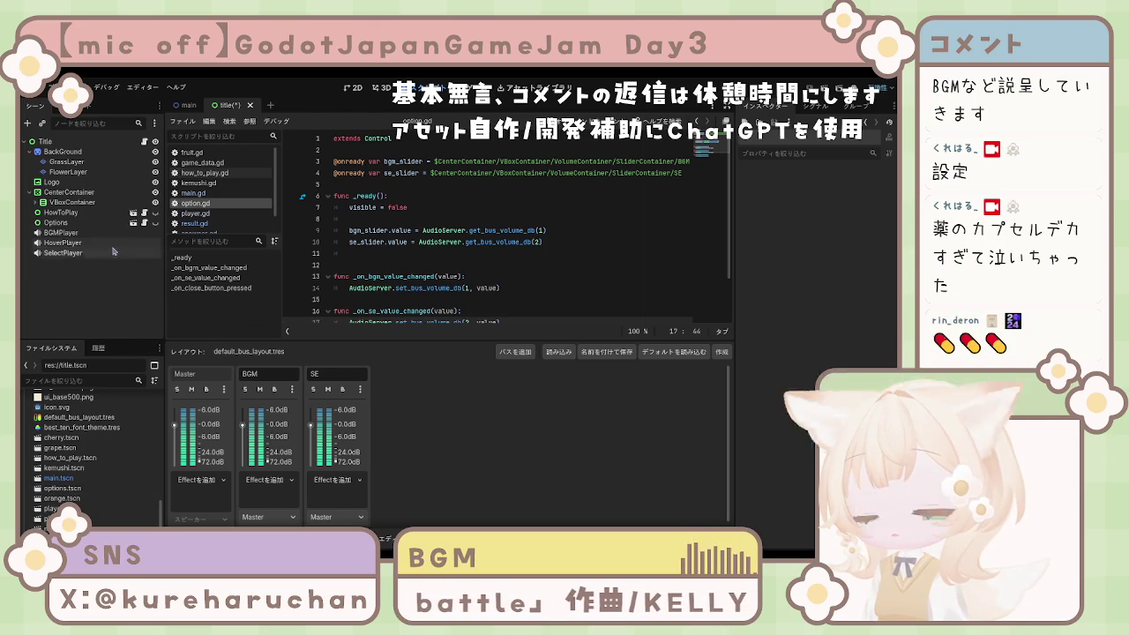
{"action": "key", "text": "ctrl+s"}
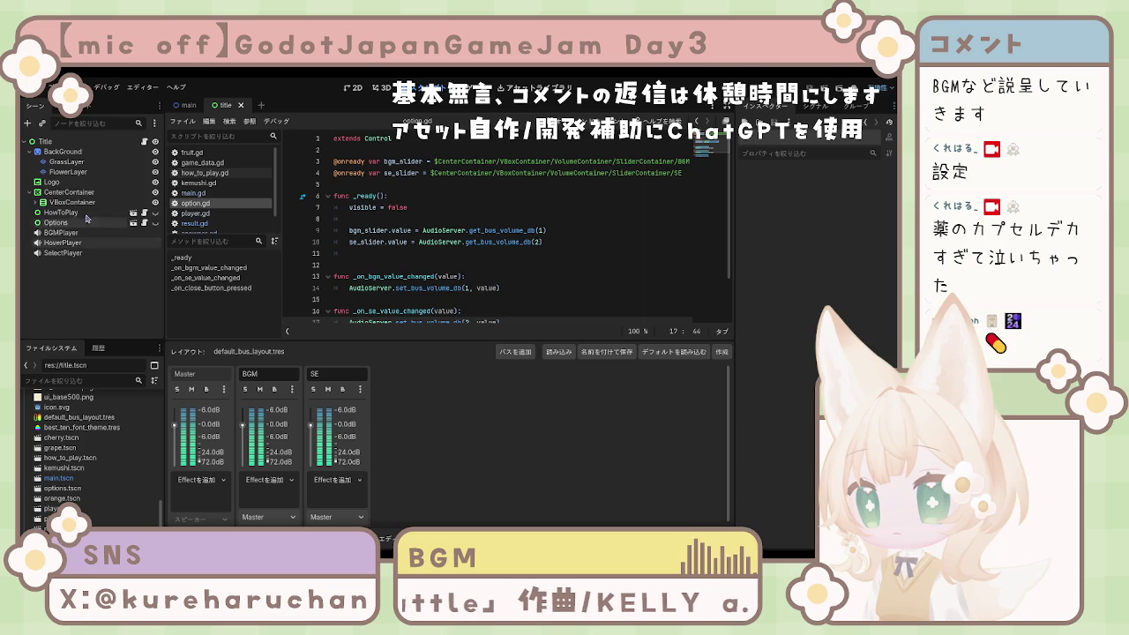
- Open result.tscn from the FileSystem dock
{"action": "left_click", "coordinate": [86, 107]}
{"action": "left_click", "coordinate": [35, 106]}
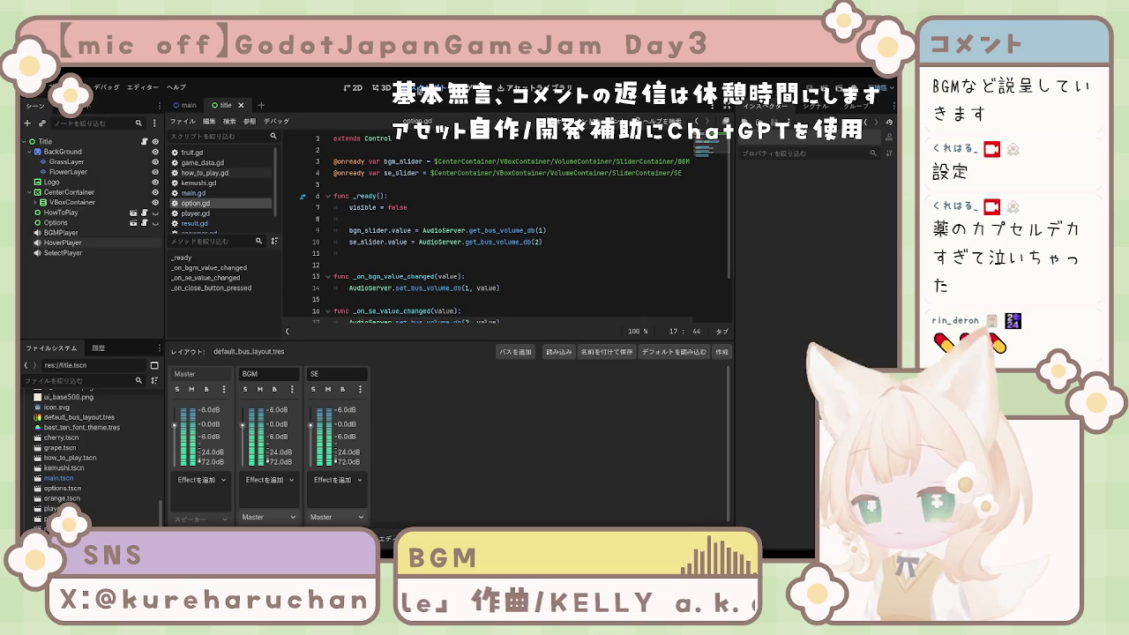
{"action": "double_click", "coordinate": [66, 520]}
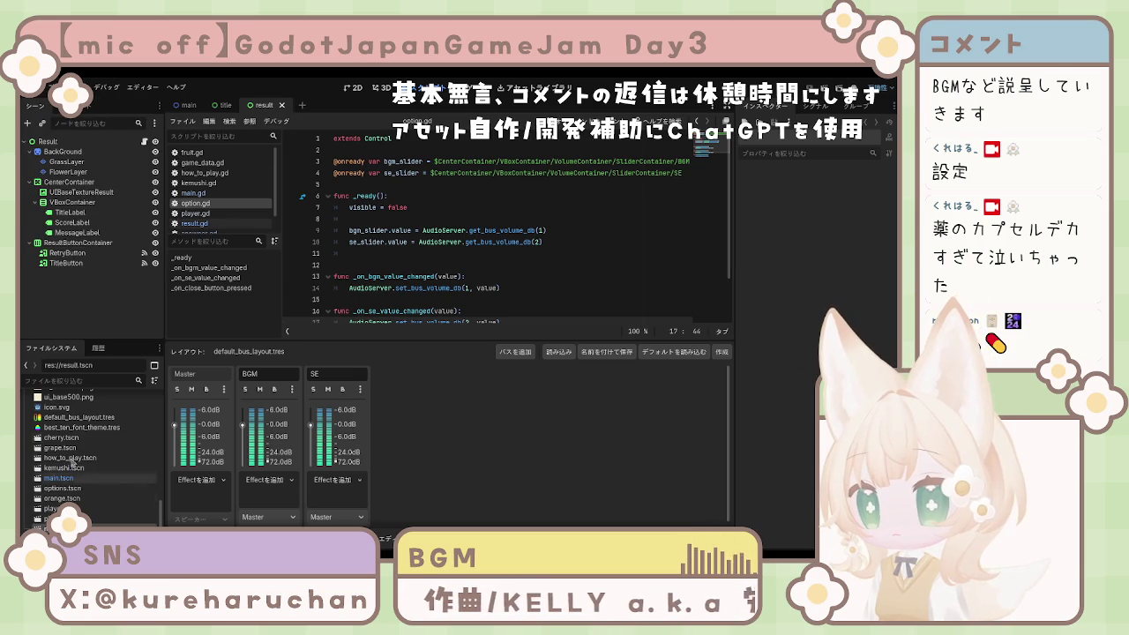
- Paste HoverPlayer and SelectPlayer into the result scene, then return to main
{"action": "key", "text": "ctrl+v"}
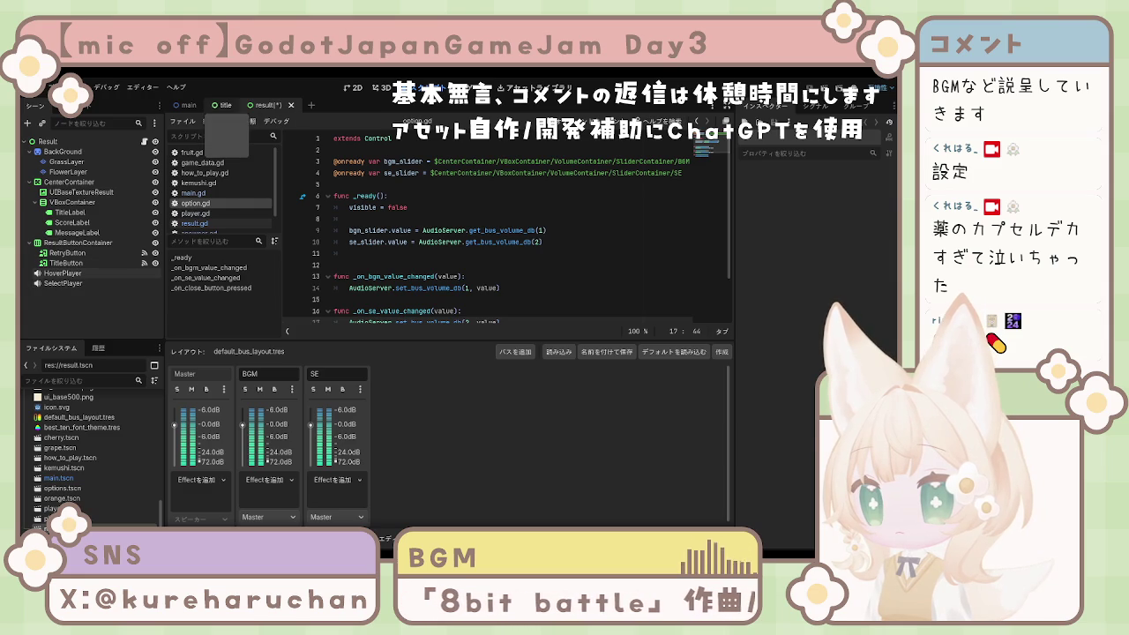
{"action": "left_click", "coordinate": [188, 105]}
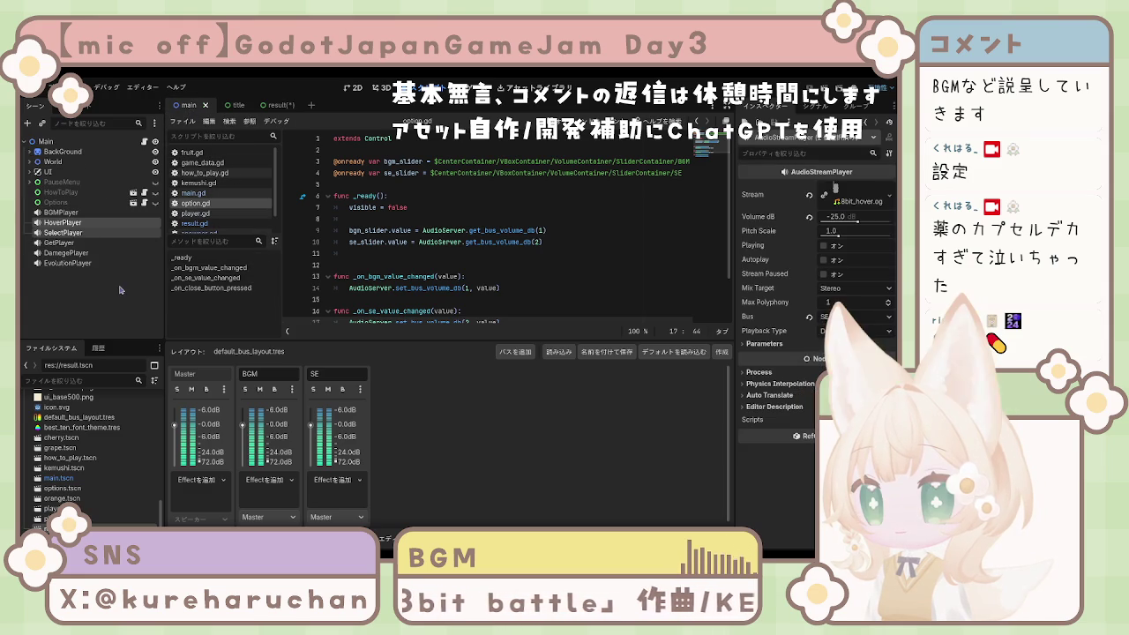
- Open main.gd and run the game with F5 to test the sounds
{"action": "left_click", "coordinate": [195, 193]}
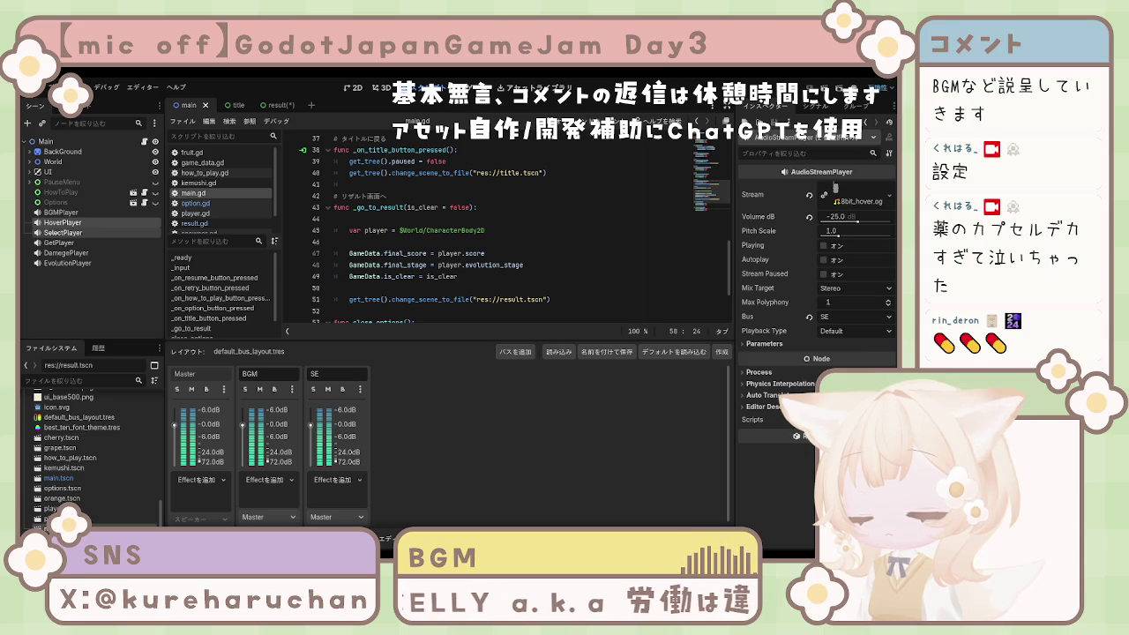
{"action": "key", "text": "F5"}
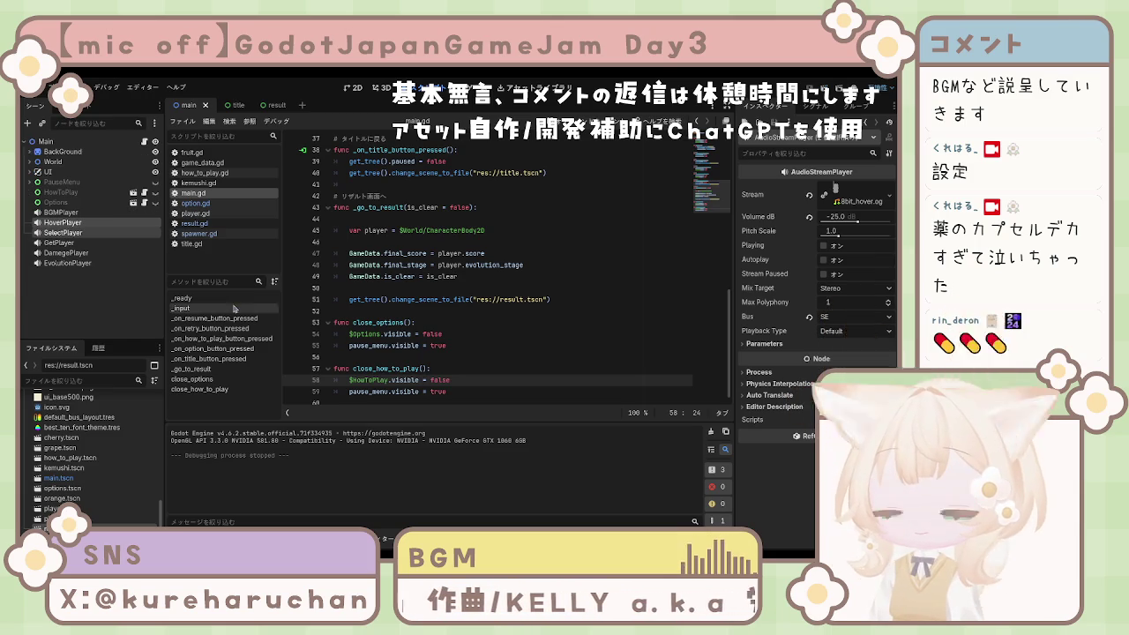
{"action": "left_click", "coordinate": [60, 212]}
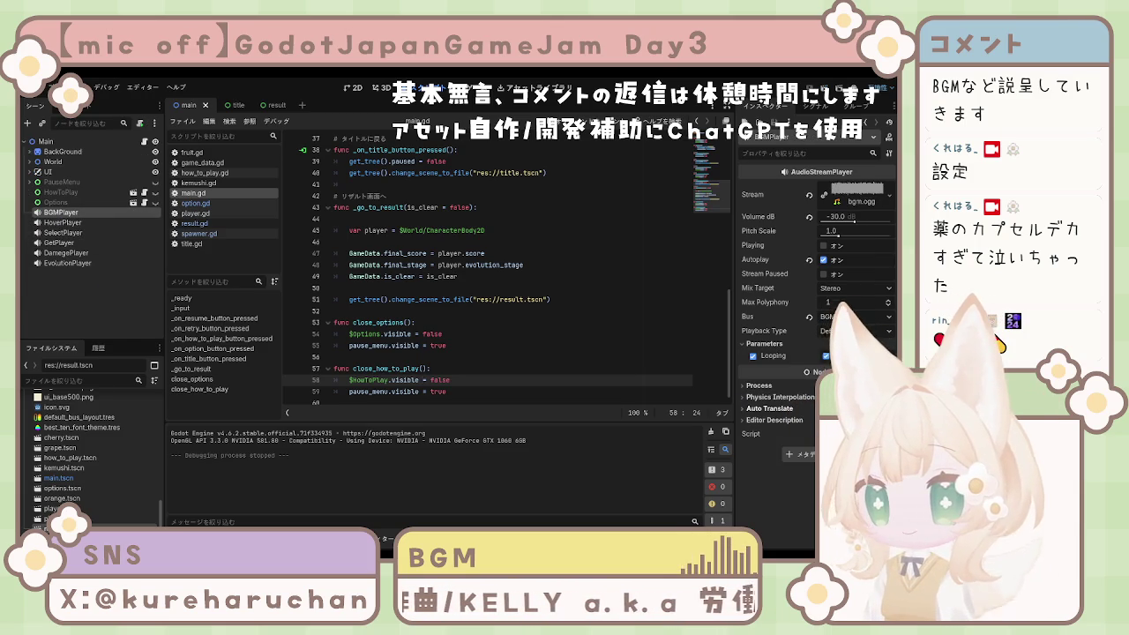
- Change BGMPlayer's Process Mode, then run the game with F5 and stop it with F8
{"action": "left_click", "coordinate": [757, 386]}
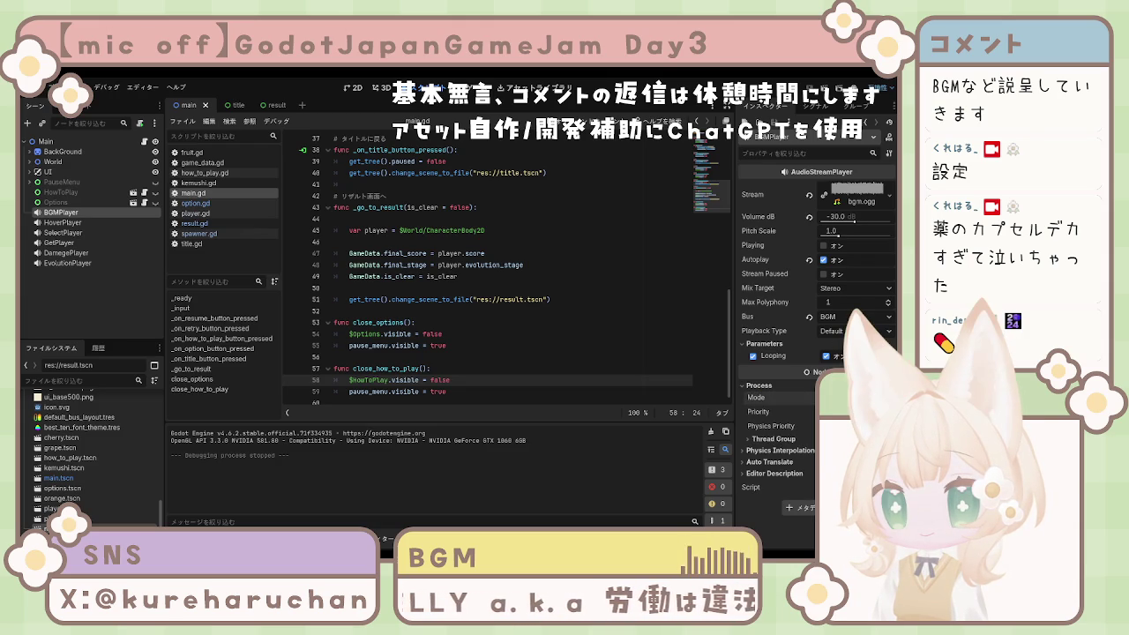
{"action": "left_click", "coordinate": [856, 398]}
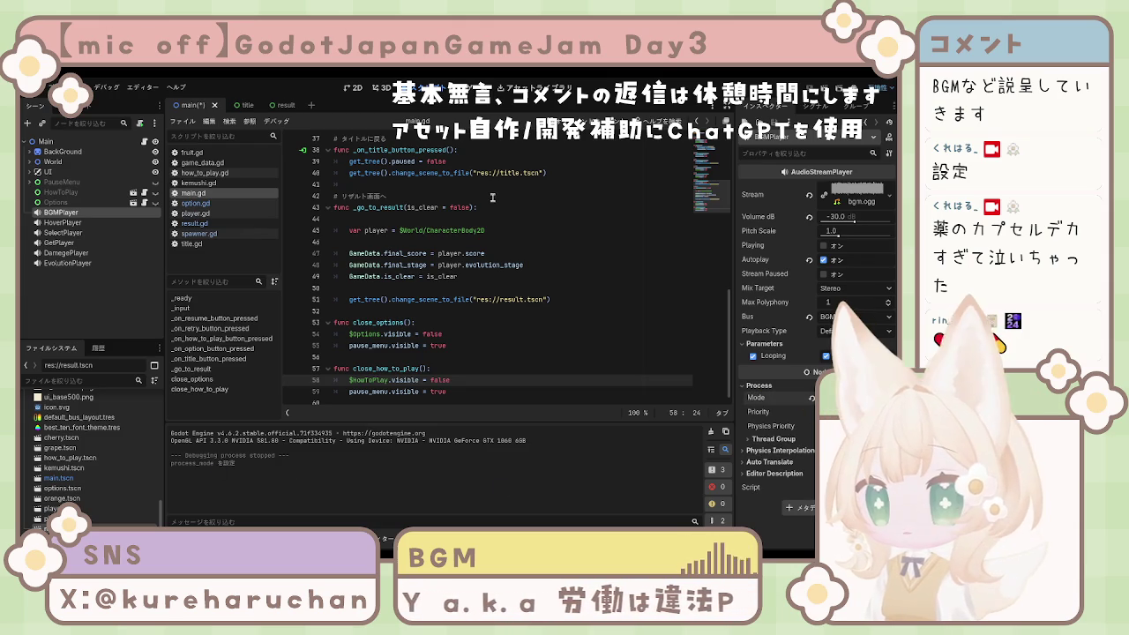
{"action": "key", "text": "F5"}
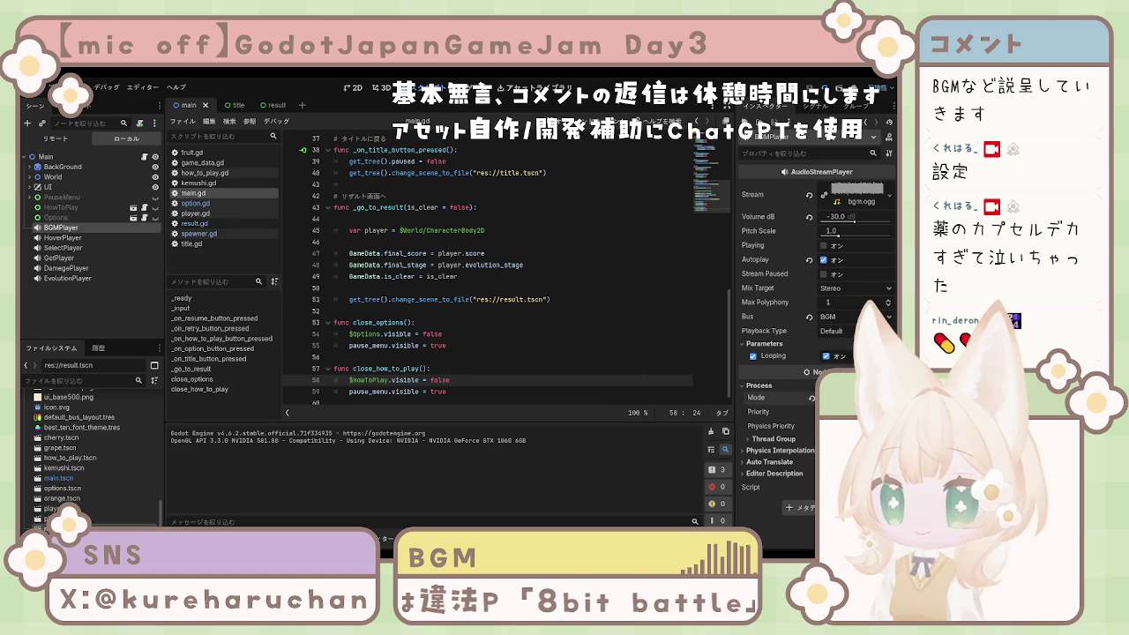
{"action": "key", "text": "F8"}
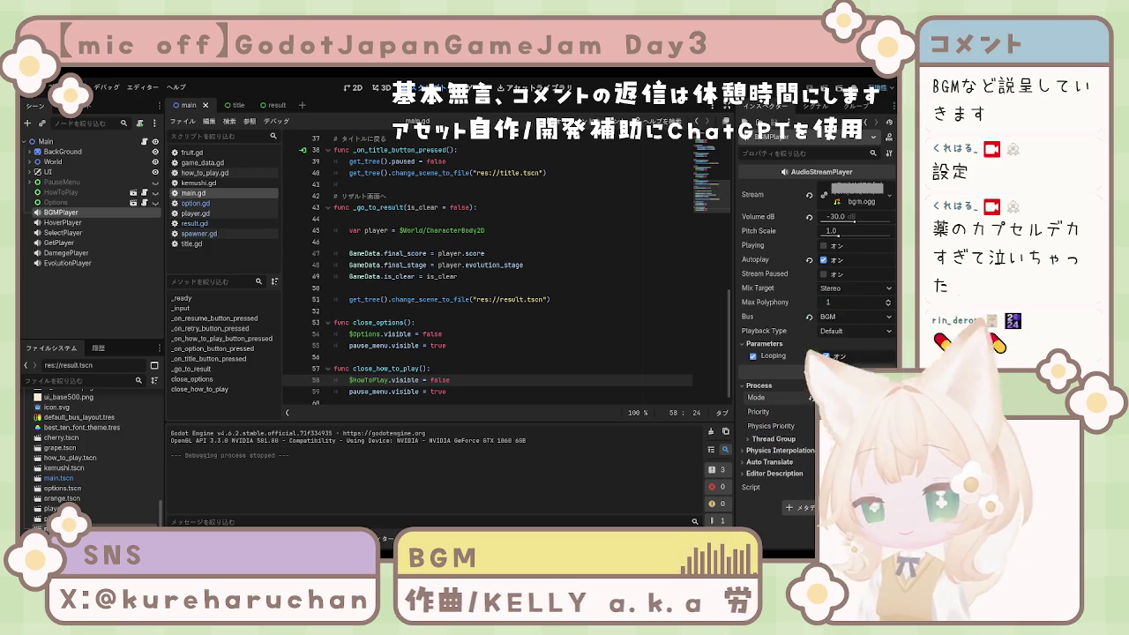
- Run the game from the result scene twice, then run it again from the title scene
{"action": "left_click", "coordinate": [275, 106]}
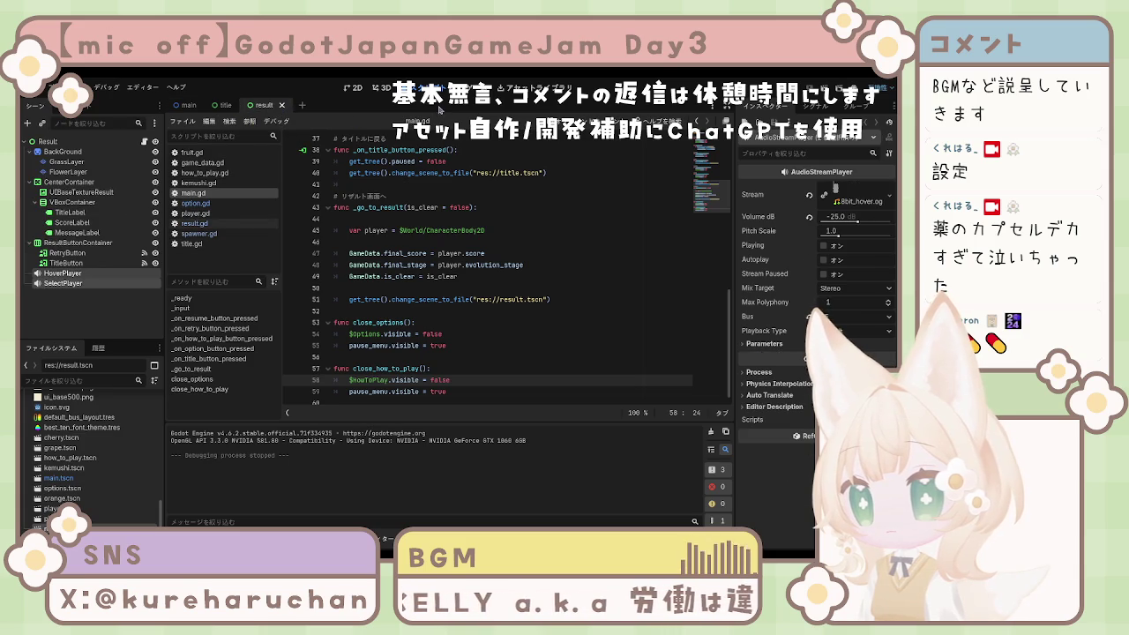
{"action": "left_click", "coordinate": [771, 97]}
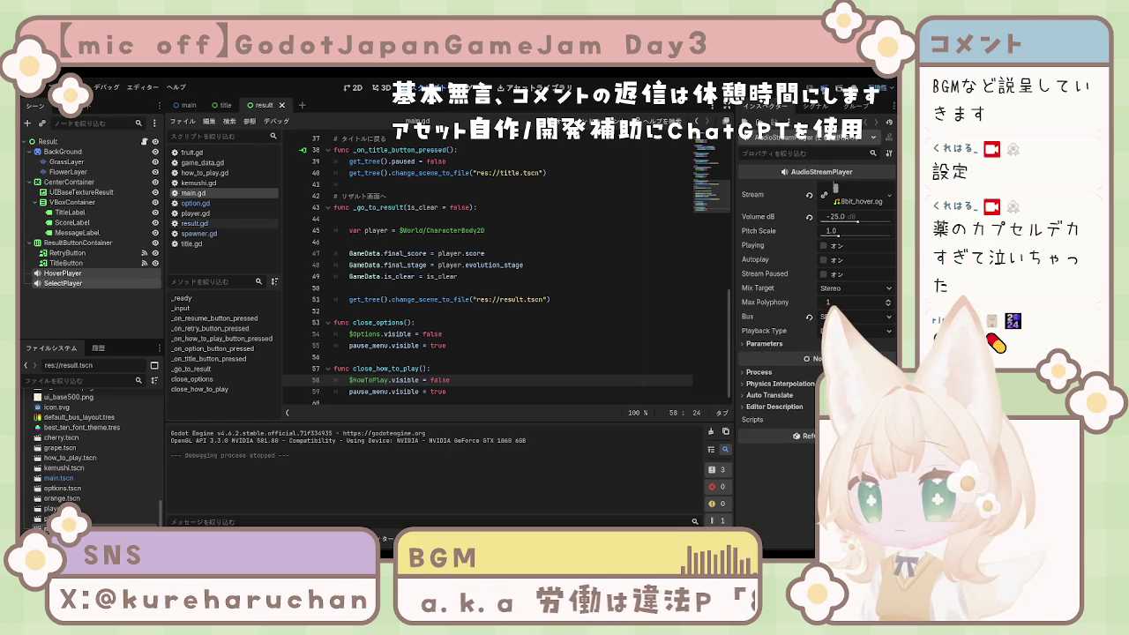
{"action": "key", "text": "F5"}
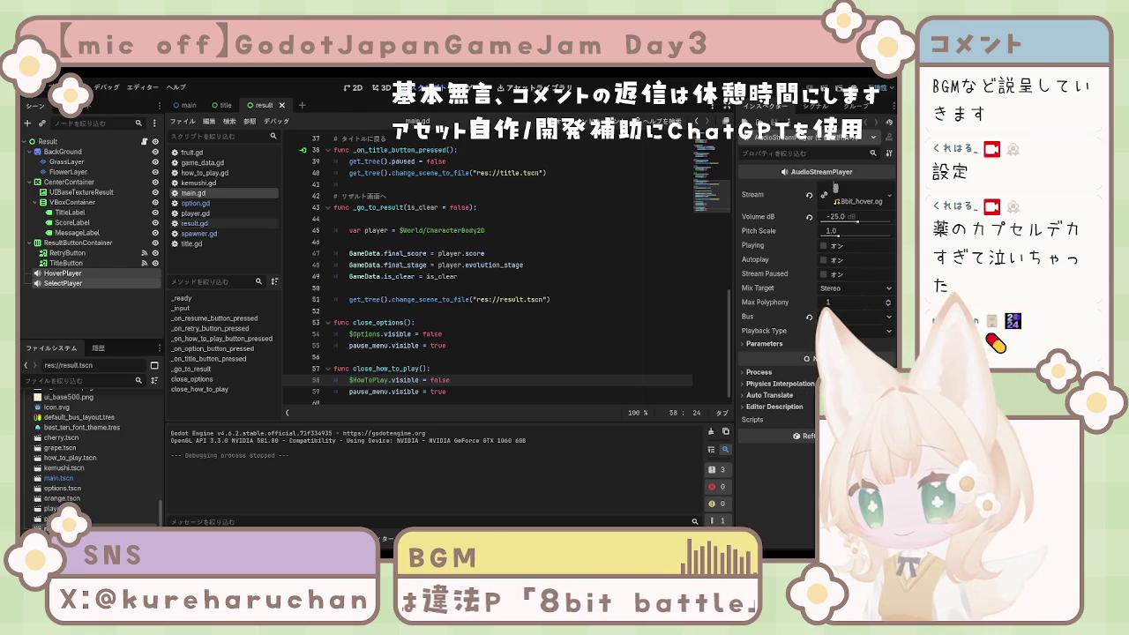
{"action": "scroll", "coordinate": [487, 265], "scroll_direction": "up", "scroll_amount": 4}
{"action": "scroll", "coordinate": [515, 265], "scroll_direction": "up", "scroll_amount": 7}
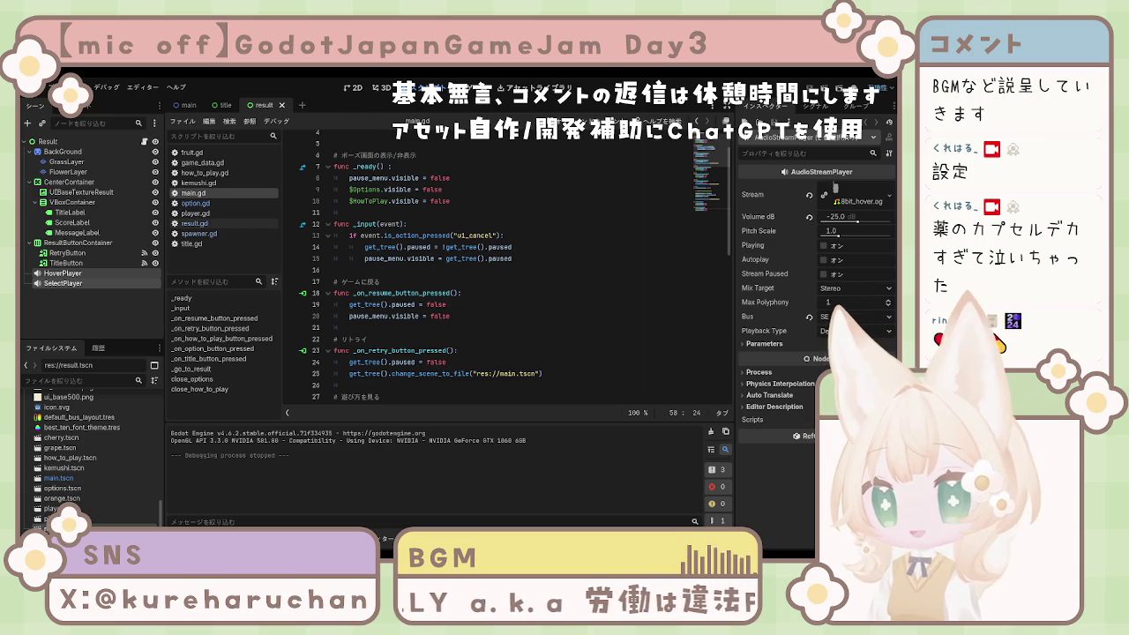
{"action": "left_click", "coordinate": [223, 105]}
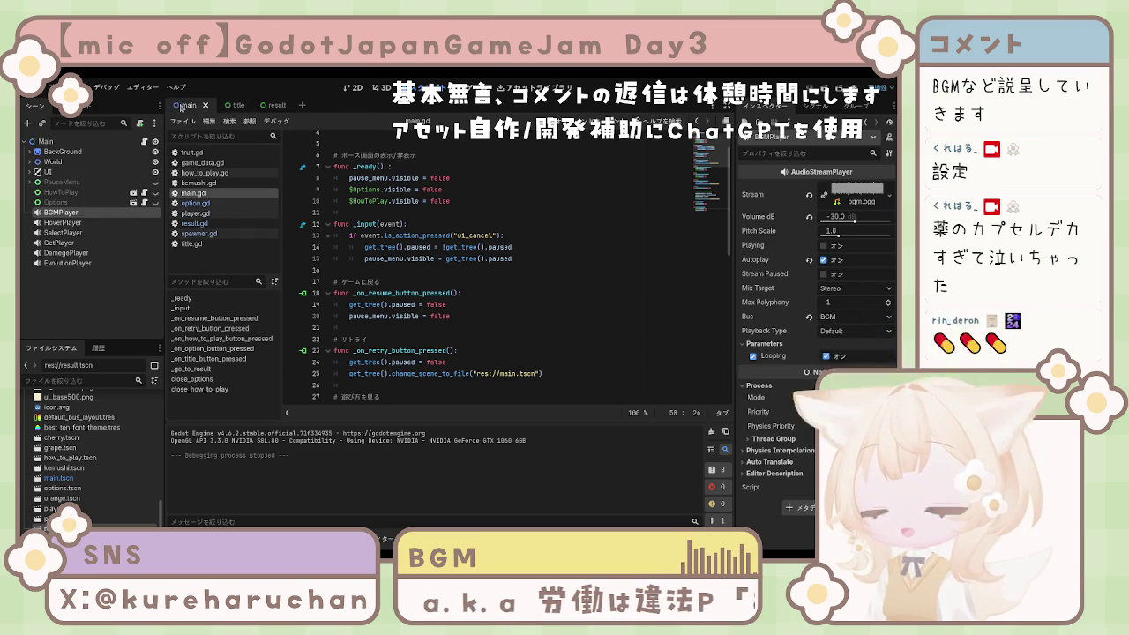
{"action": "left_click", "coordinate": [822, 91]}
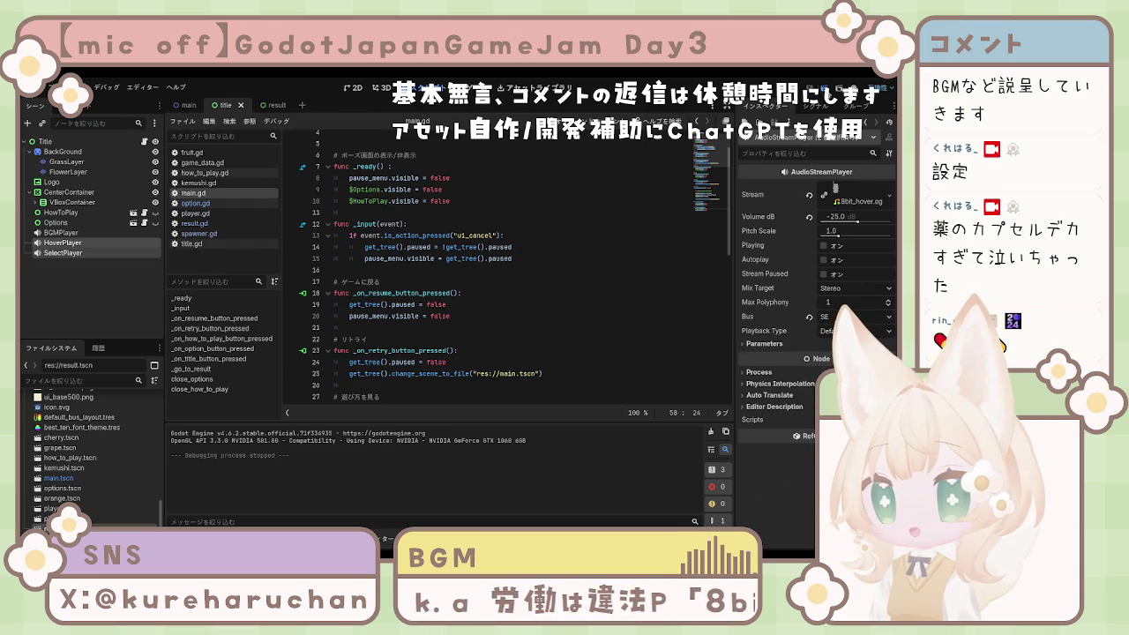
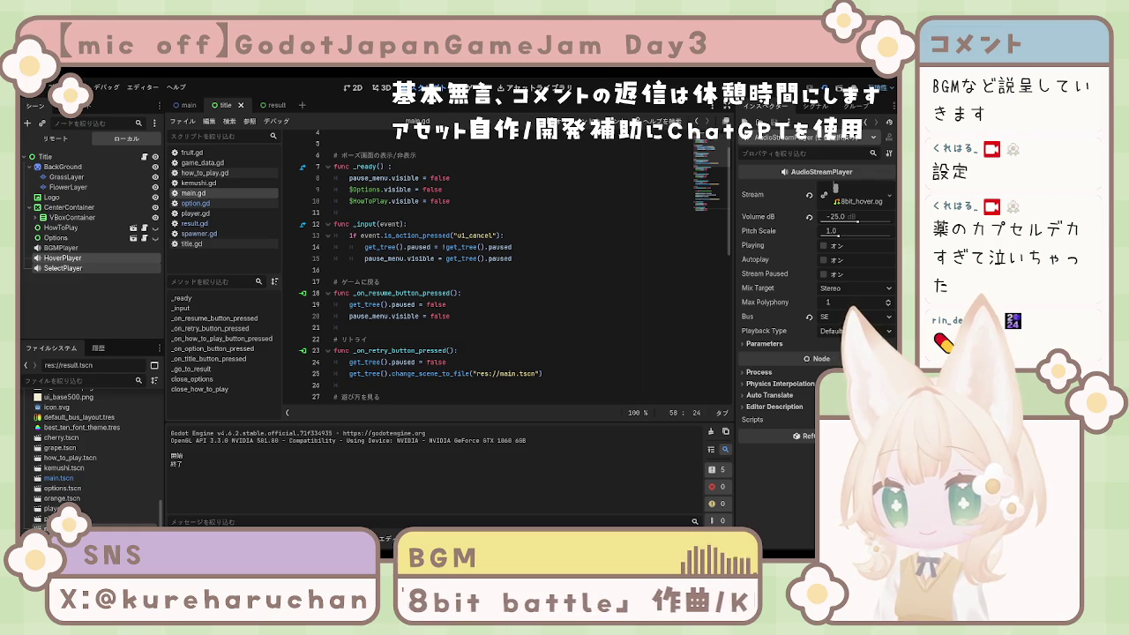
- Stop the running game and select the title scene's BGMPlayer
{"action": "key", "text": "F8"}
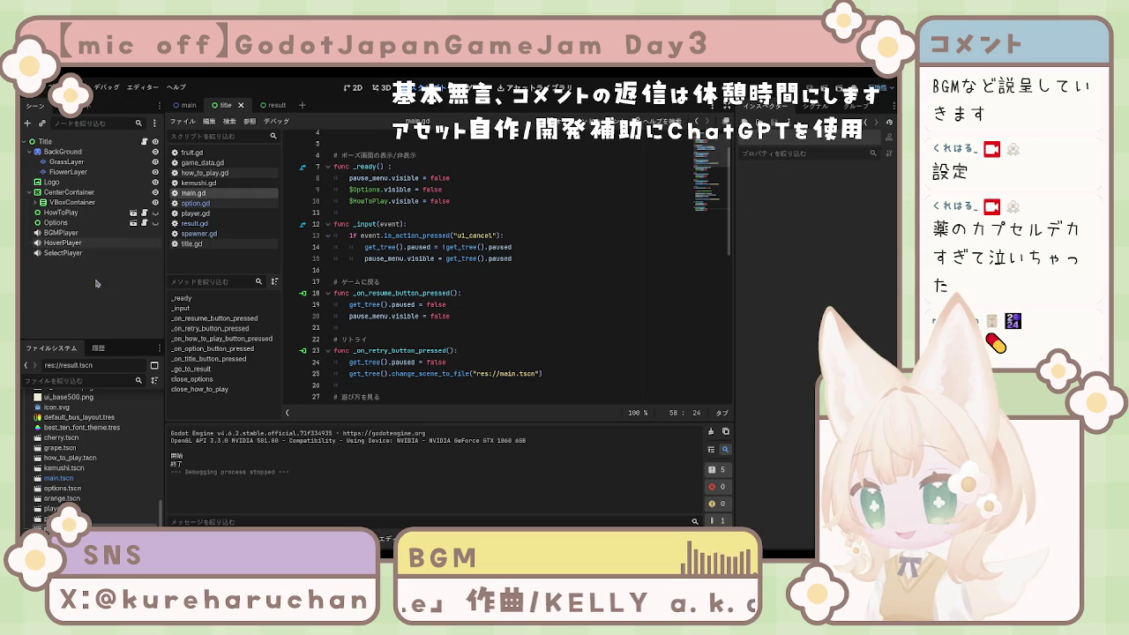
{"action": "left_click", "coordinate": [60, 233]}
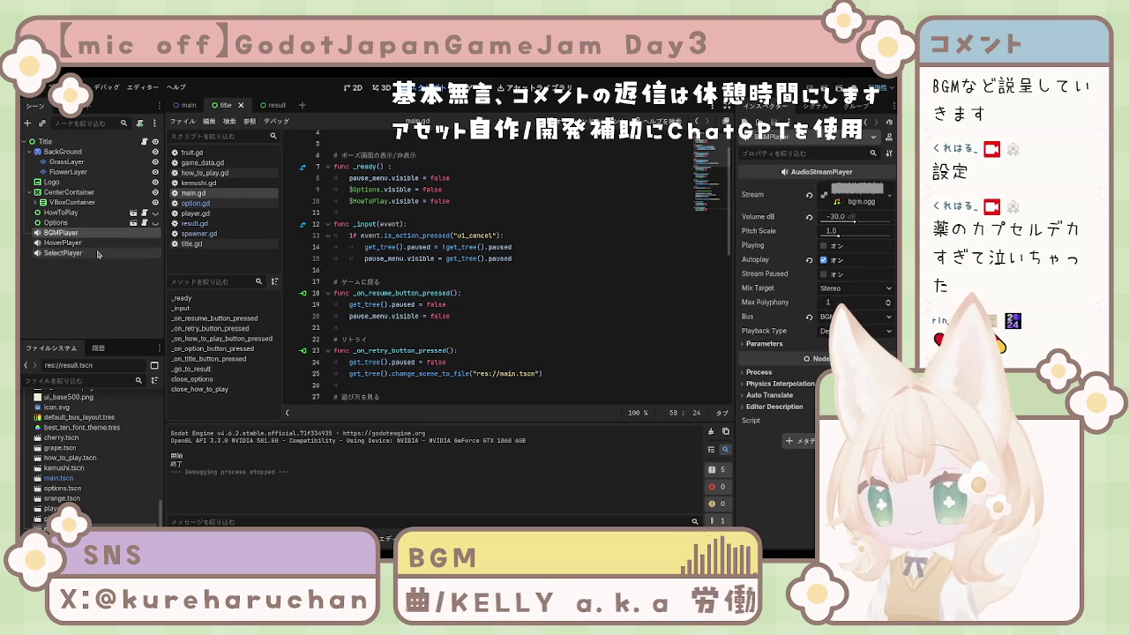
- Lower the BGMPlayer's Volume dB to -20
{"action": "left_click", "coordinate": [841, 218]}
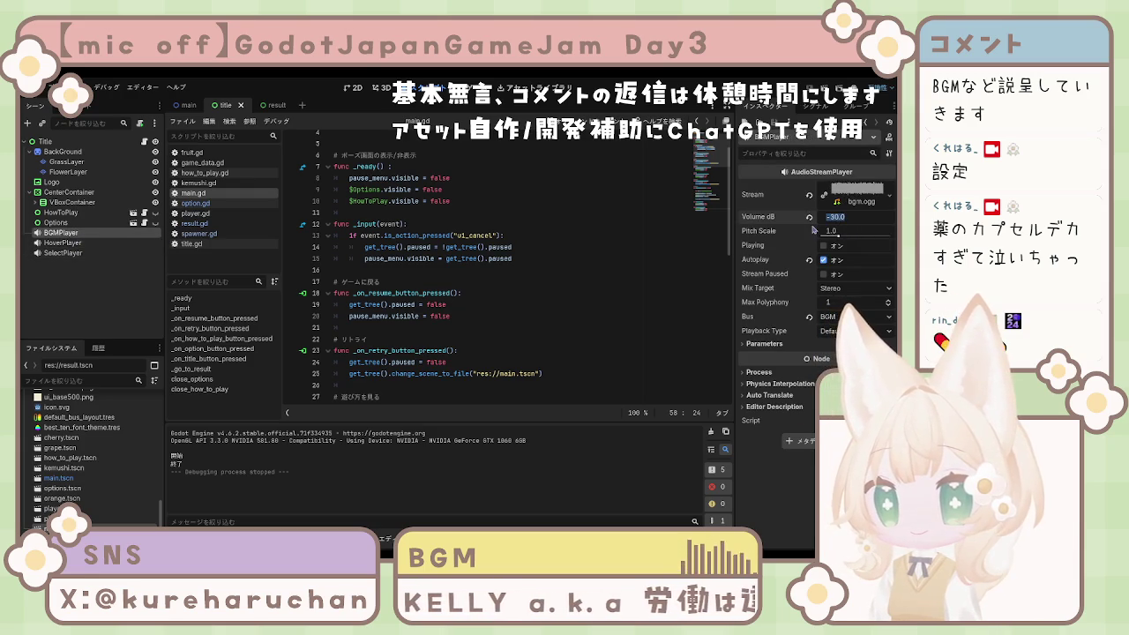
{"action": "type", "text": "-20"}
{"action": "key", "text": "Return"}
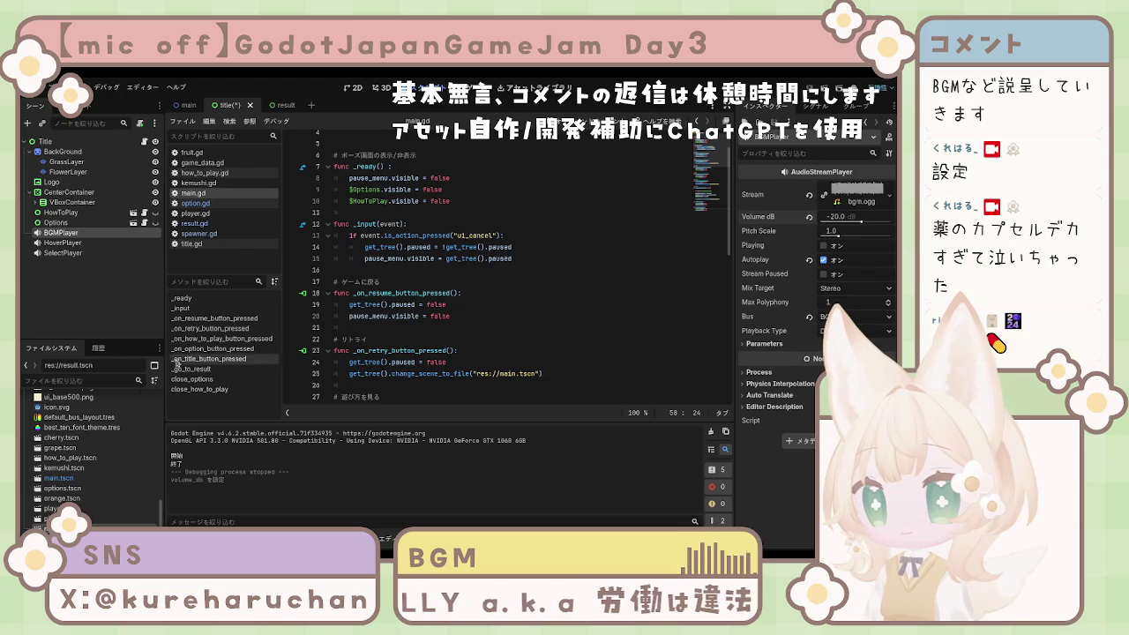
- Inspect the SelectPlayer and HoverPlayer sound-effect settings, then clear the selection
{"action": "left_click", "coordinate": [63, 253]}
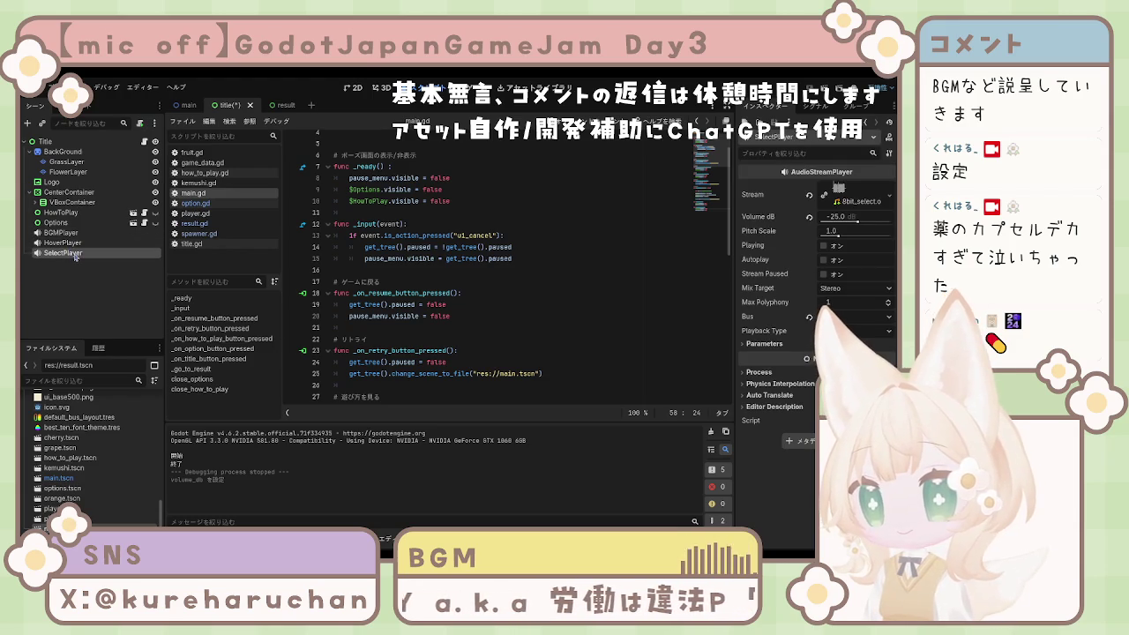
{"action": "left_click", "coordinate": [62, 242], "text": "ctrl"}
{"action": "left_click", "coordinate": [75, 267]}
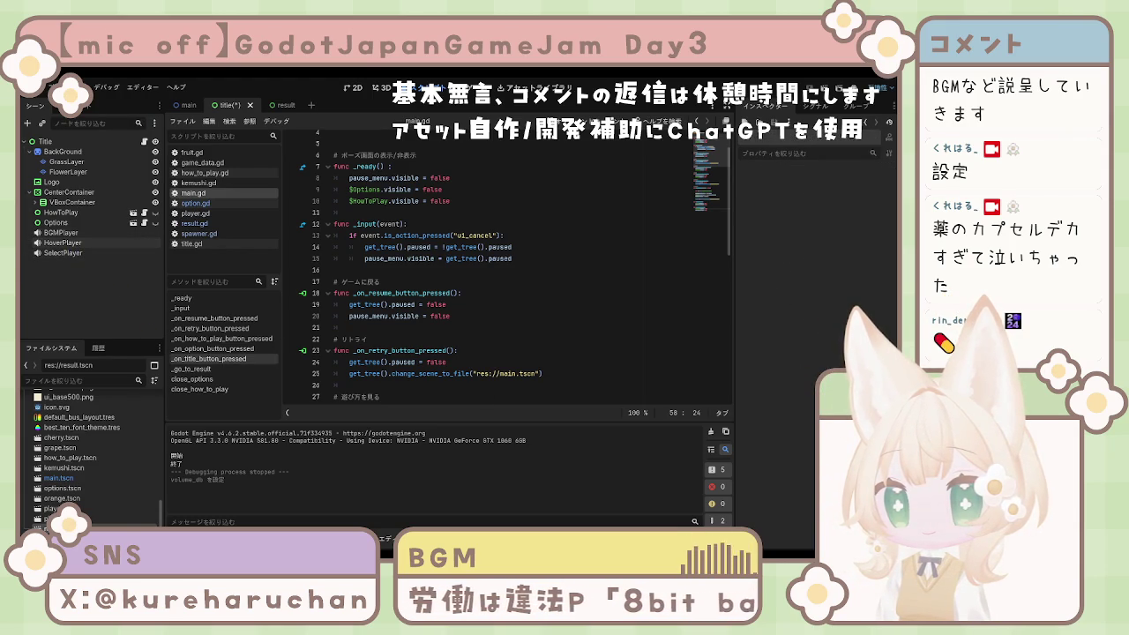
{"action": "scroll", "coordinate": [582, 329], "scroll_direction": "down", "scroll_amount": 7}
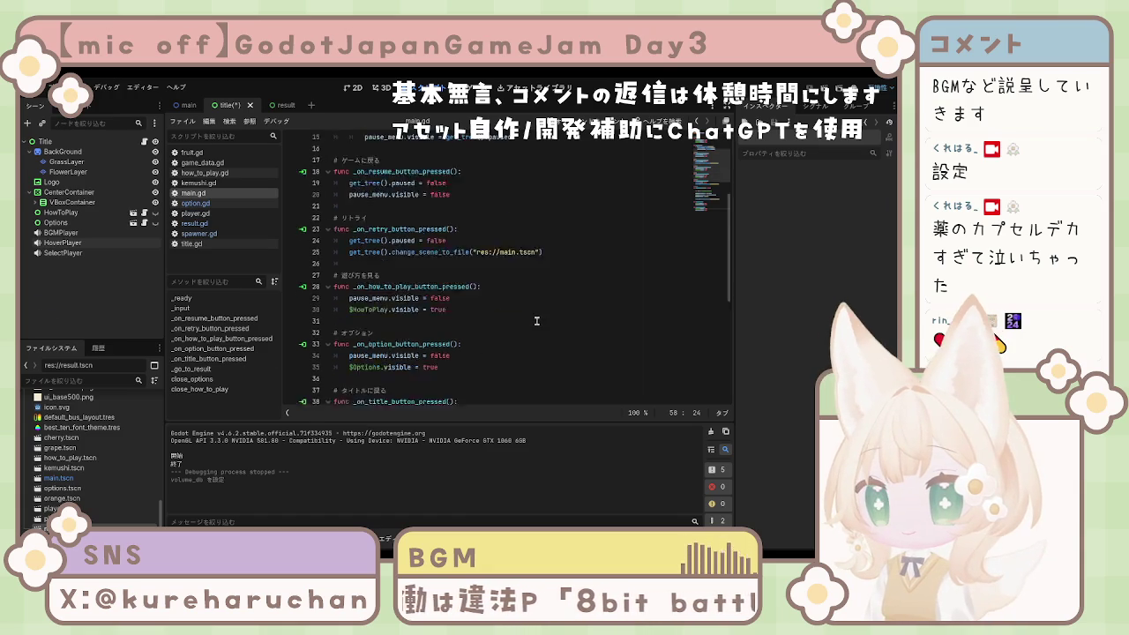
{"action": "scroll", "coordinate": [532, 325], "scroll_direction": "up", "scroll_amount": 8}
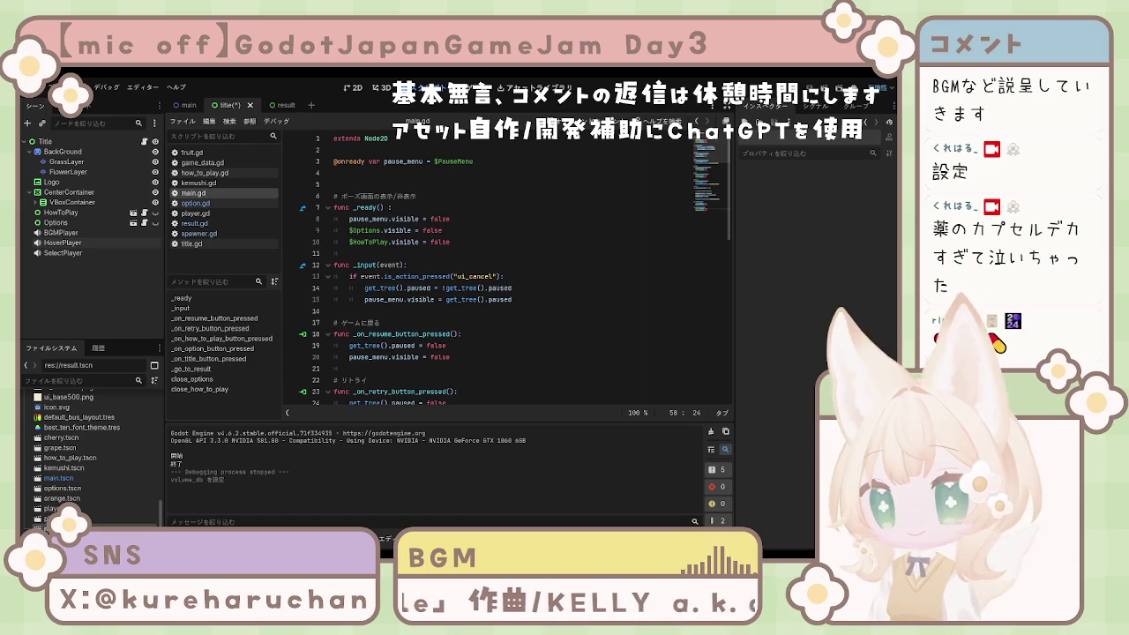
{"action": "left_click", "coordinate": [424, 323]}
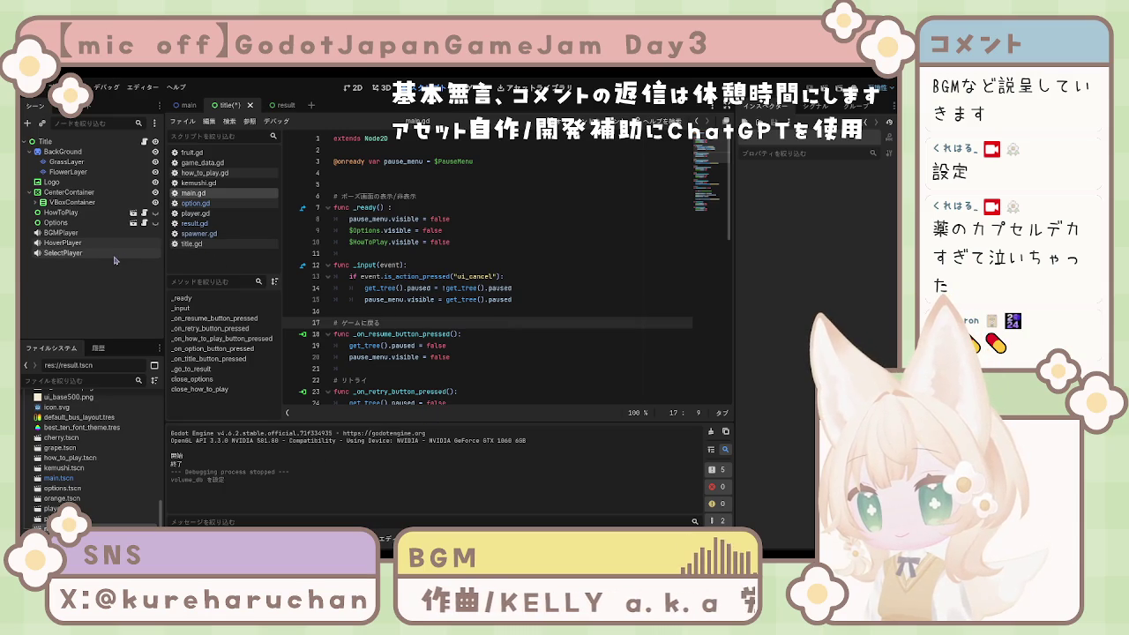
{"action": "left_click", "coordinate": [79, 252]}
{"action": "left_click", "coordinate": [81, 233]}
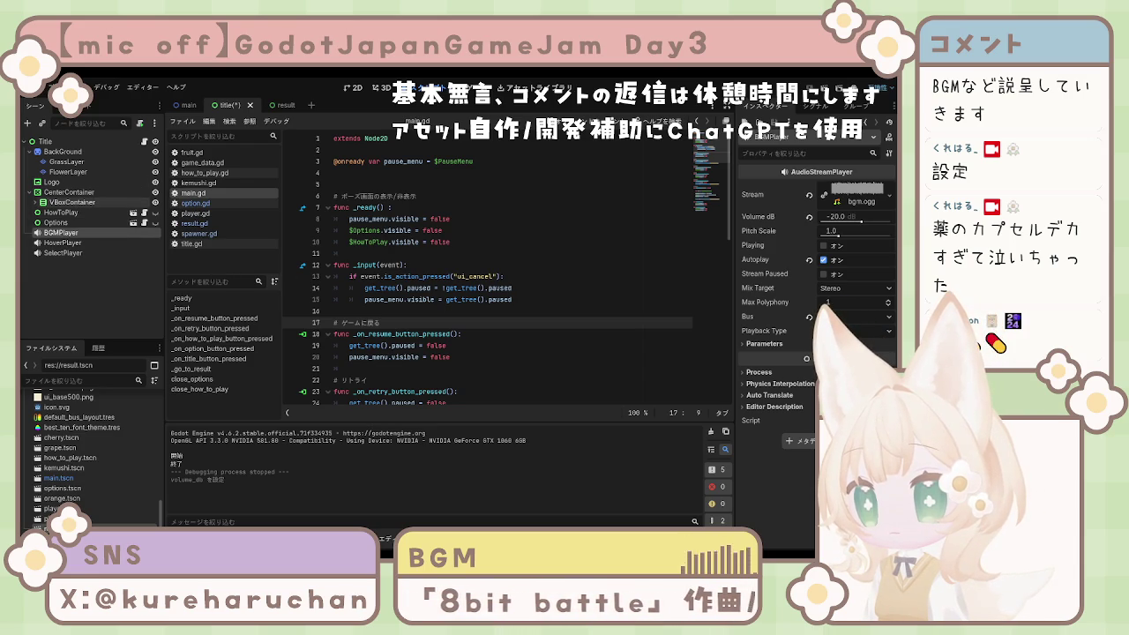
{"action": "left_click", "coordinate": [38, 202]}
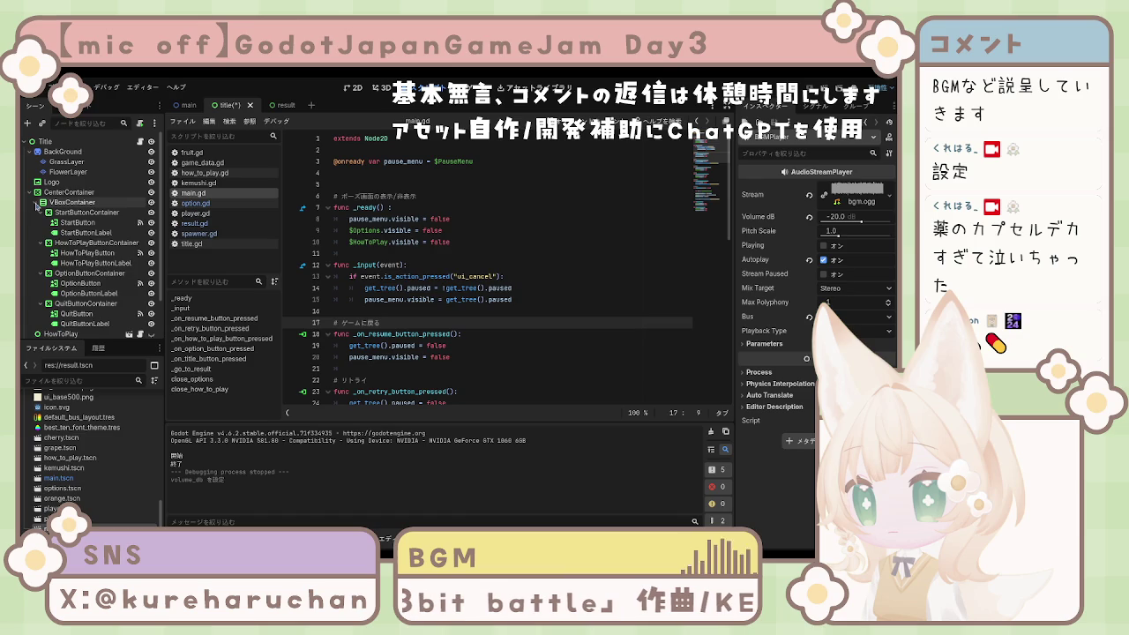
- Collapse the VBoxContainer and CenterContainer nodes to shorten the scene tree
{"action": "left_click", "coordinate": [38, 202]}
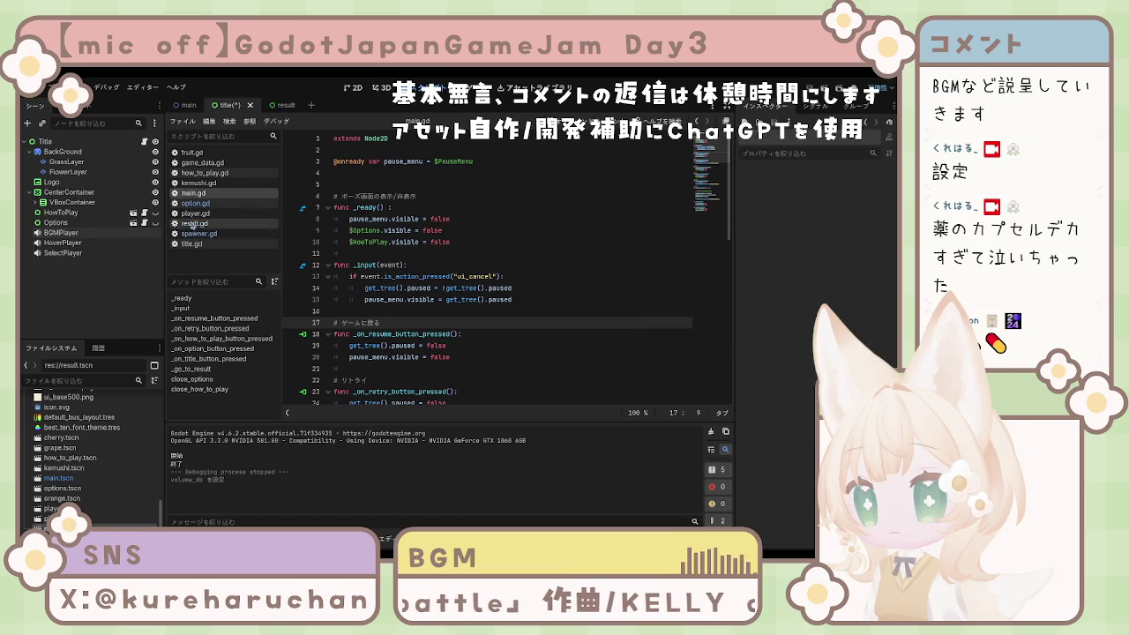
{"action": "left_click", "coordinate": [38, 202]}
{"action": "scroll", "coordinate": [55, 226], "scroll_direction": "down", "scroll_amount": 2}
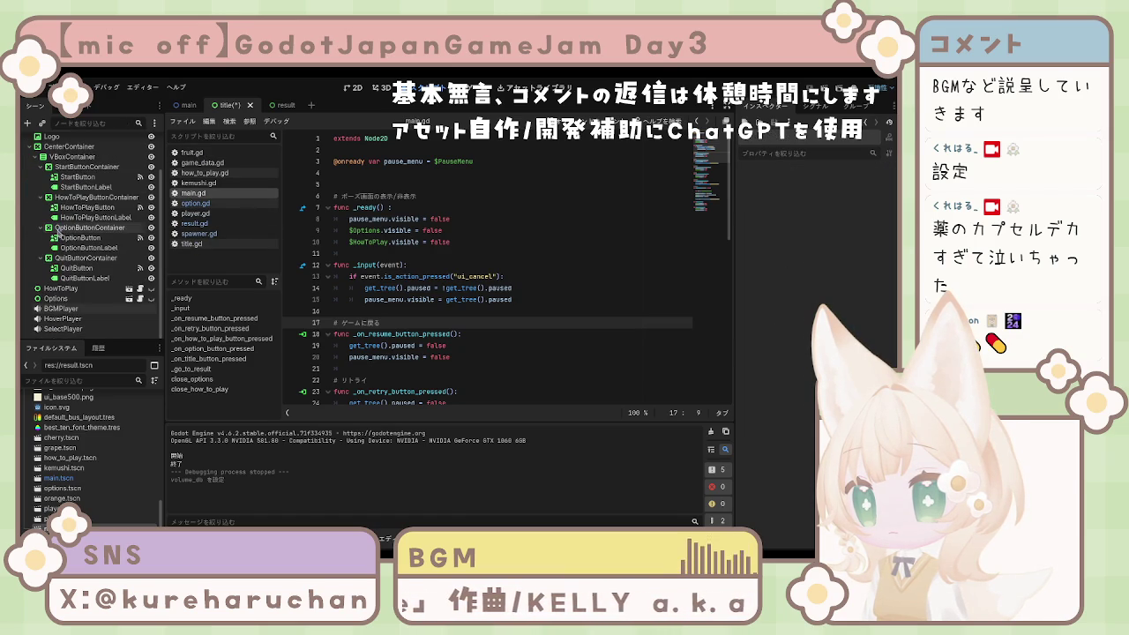
{"action": "scroll", "coordinate": [61, 249], "scroll_direction": "up", "scroll_amount": 2}
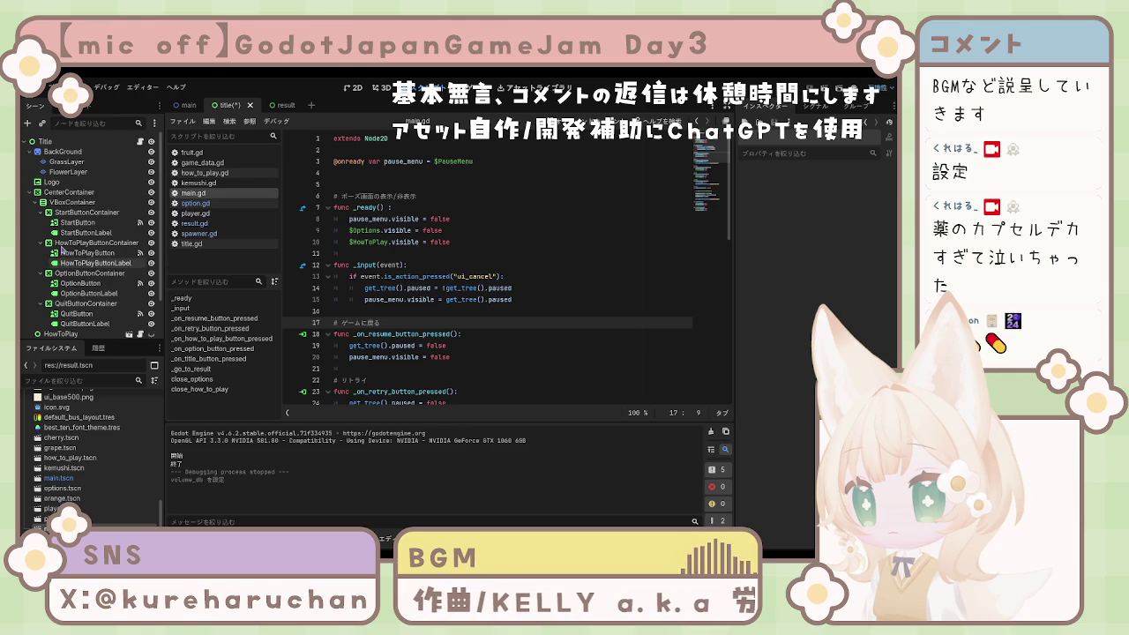
{"action": "left_click", "coordinate": [36, 202]}
{"action": "left_click", "coordinate": [30, 192]}
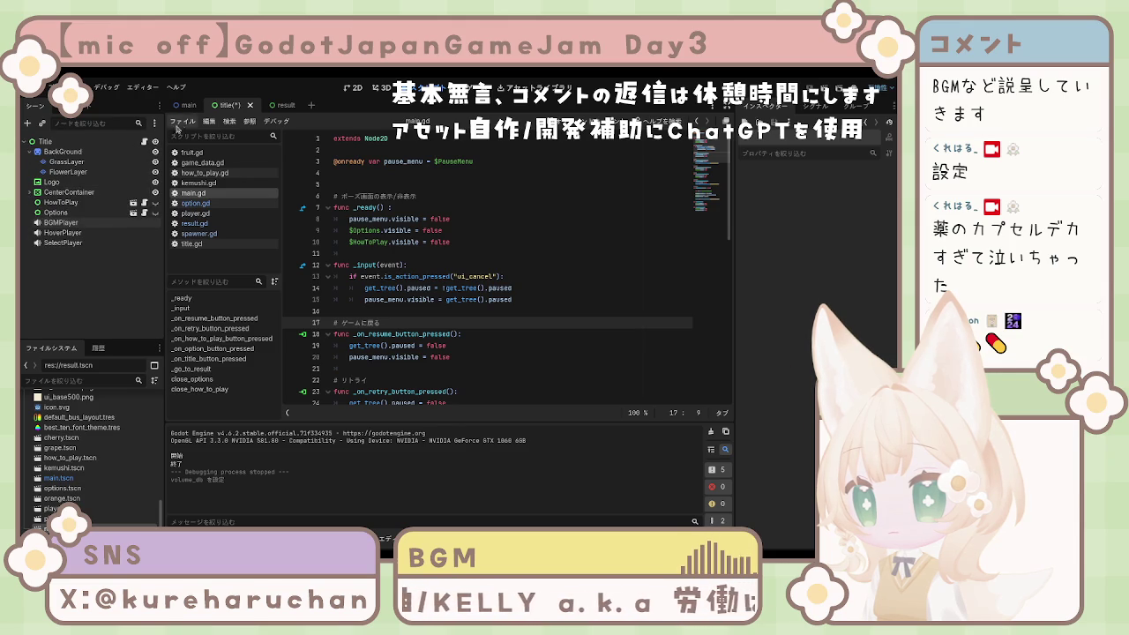
- Open options.tscn and select the BGM volume slider to view its 0–100 range
{"action": "double_click", "coordinate": [60, 489]}
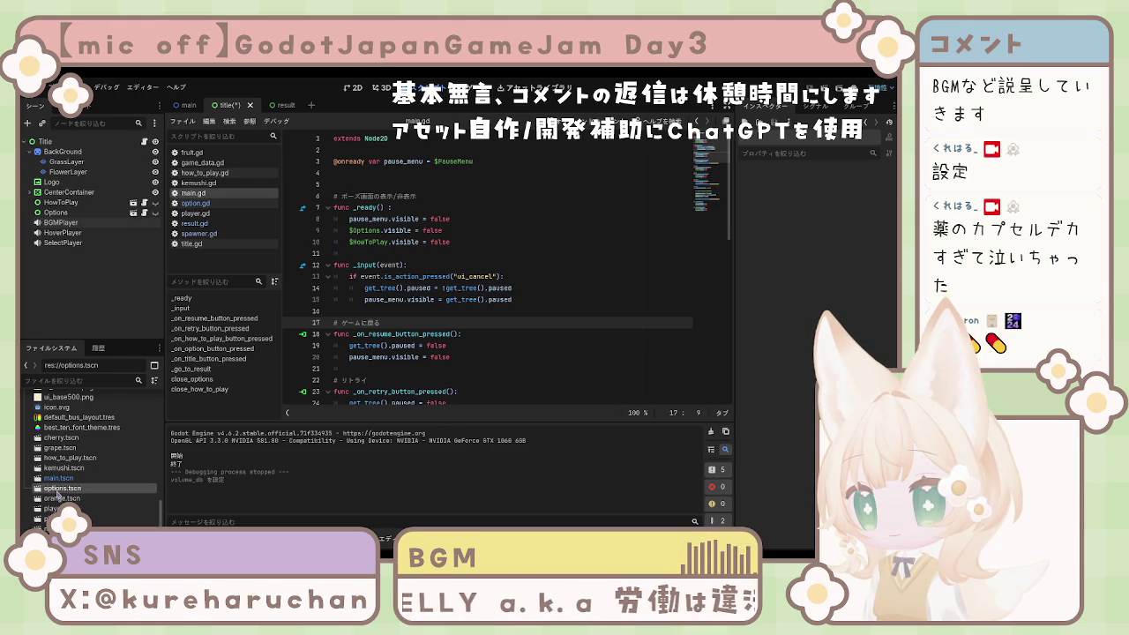
{"action": "left_click", "coordinate": [84, 325]}
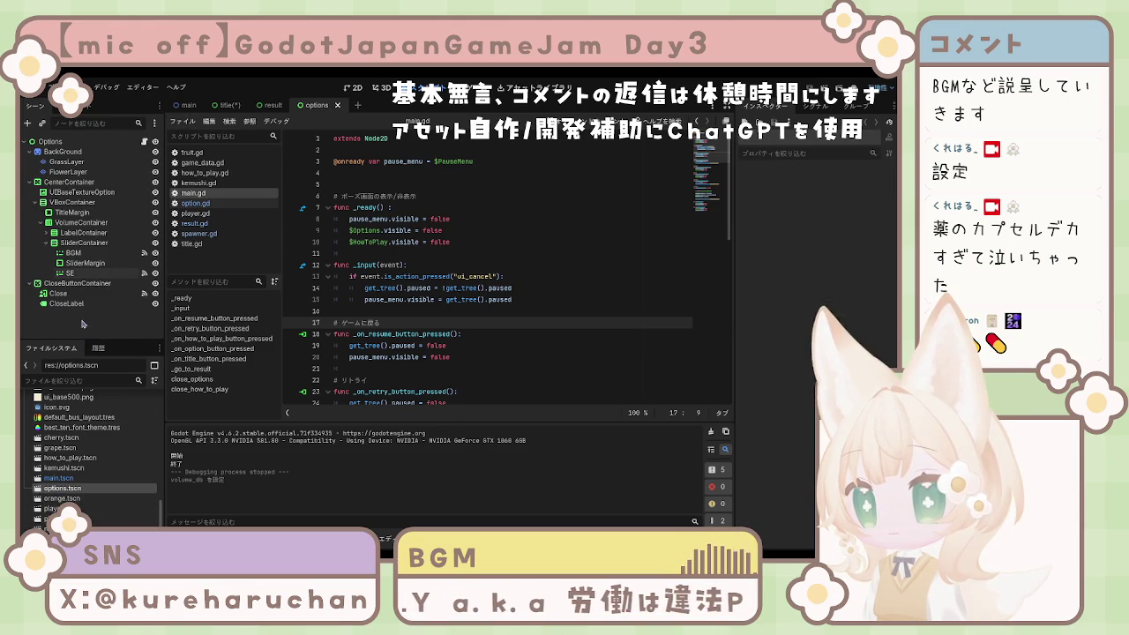
{"action": "left_click", "coordinate": [79, 263]}
{"action": "left_click", "coordinate": [74, 253]}
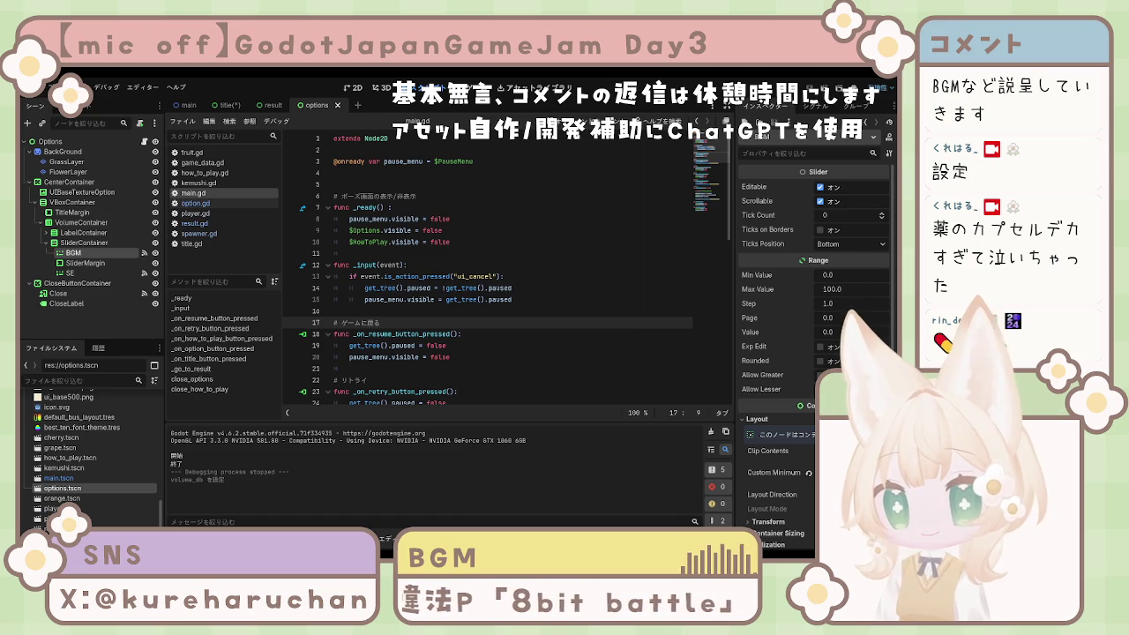
- Leave the BGM slider's Max Value at 100 and set its Value to 80
{"action": "left_click", "coordinate": [849, 292]}
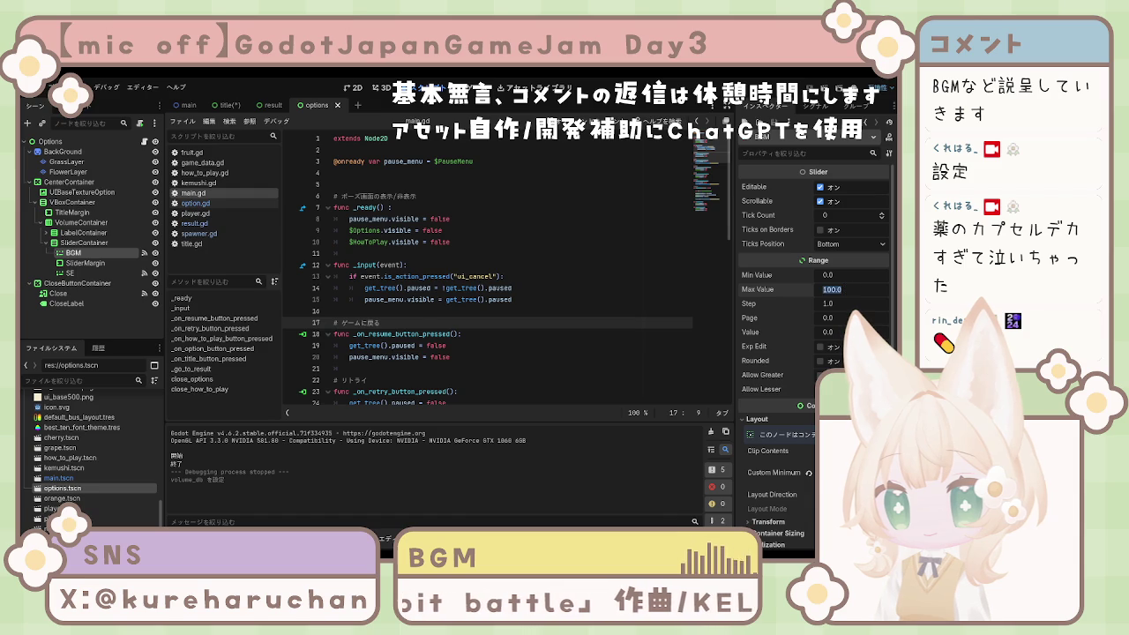
{"action": "double_click", "coordinate": [841, 293]}
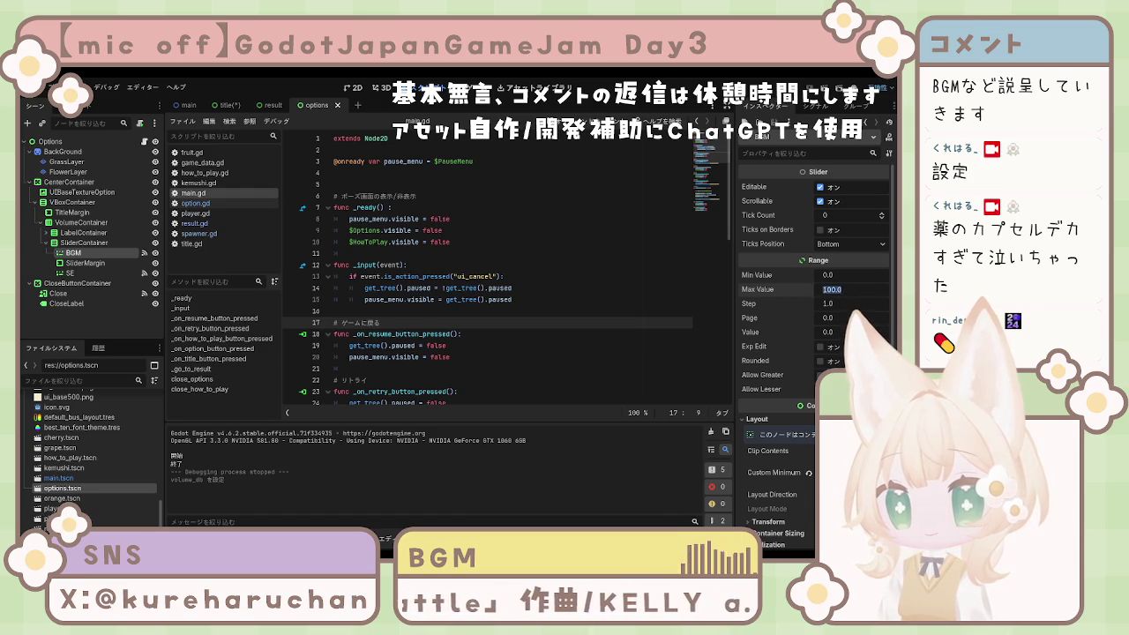
{"action": "left_click", "coordinate": [764, 312]}
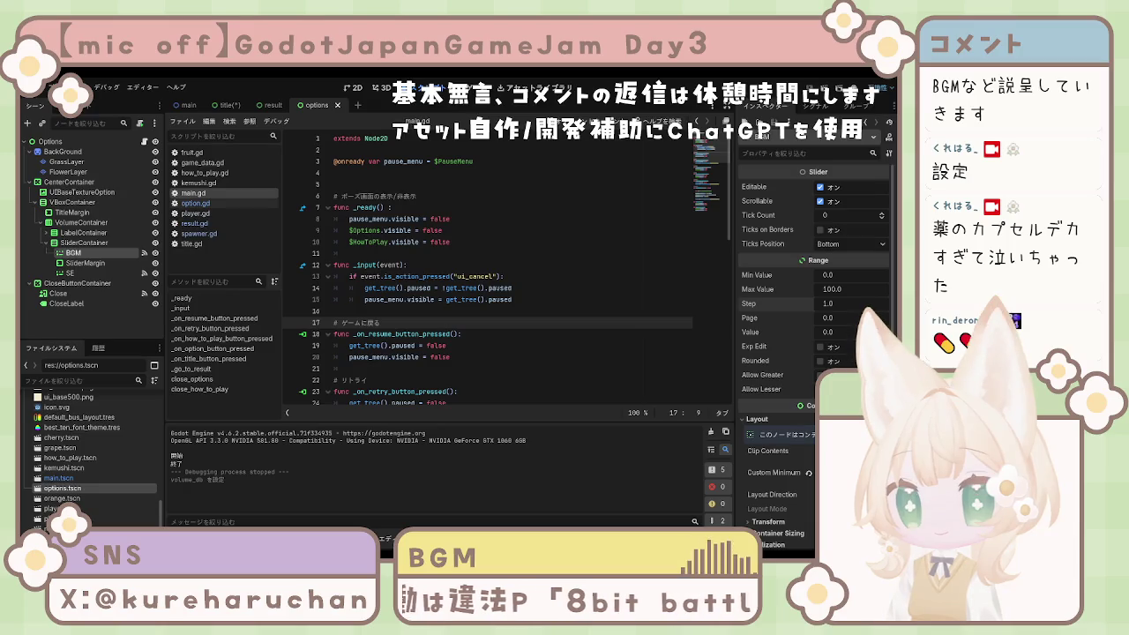
{"action": "left_click", "coordinate": [863, 290]}
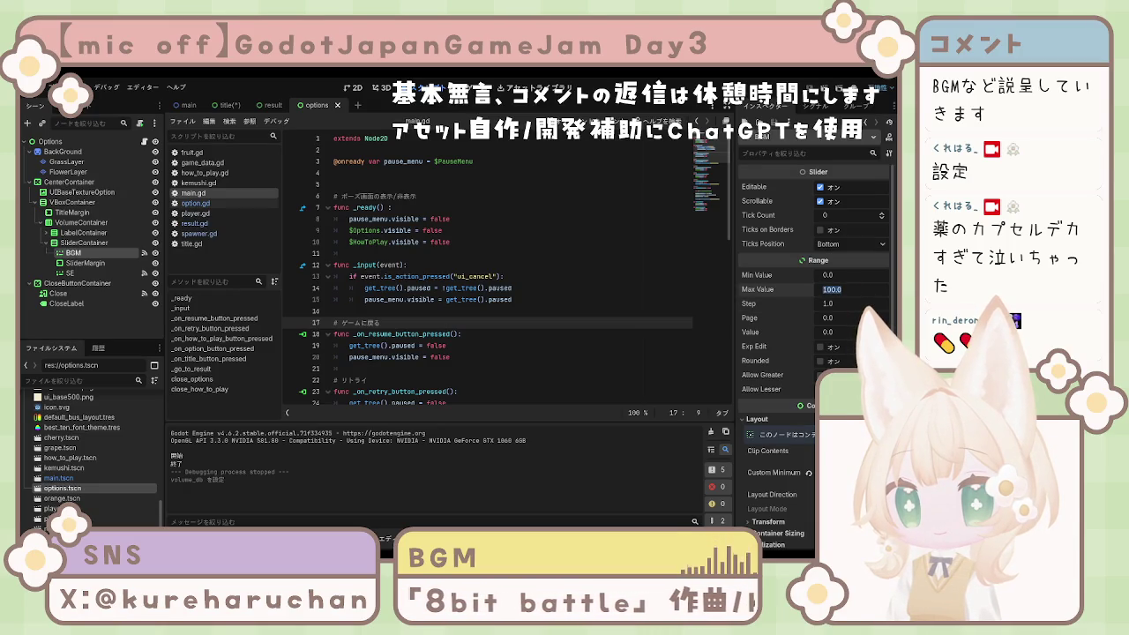
{"action": "left_click", "coordinate": [838, 332]}
{"action": "type", "text": "80"}
{"action": "key", "text": "Return"}
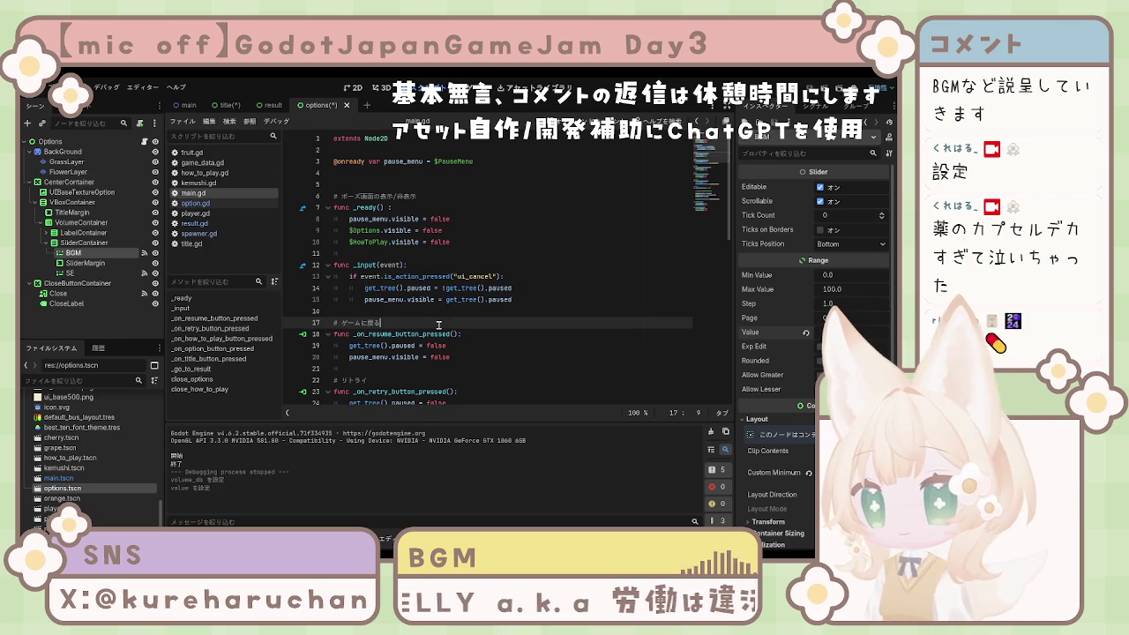
{"action": "scroll", "coordinate": [429, 314], "scroll_direction": "down", "scroll_amount": 5}
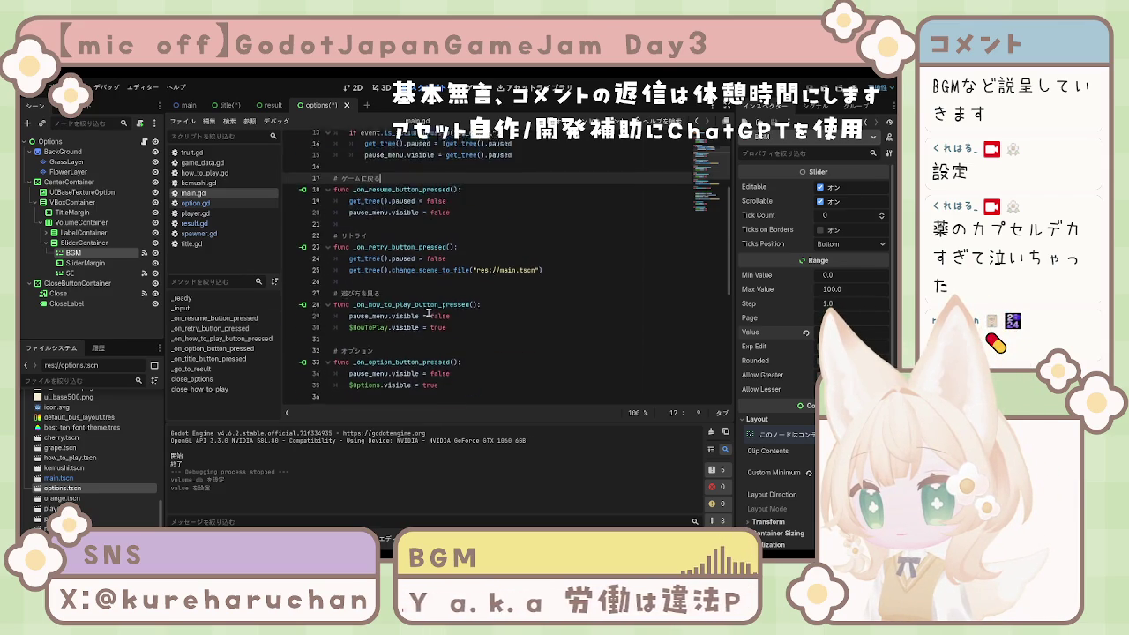
- Open option.gd and select line 9, where bgm_slider.value reads AudioServer.get_bus_volume_db(1)
{"action": "left_click", "coordinate": [198, 204]}
{"action": "left_click", "coordinate": [547, 287]}
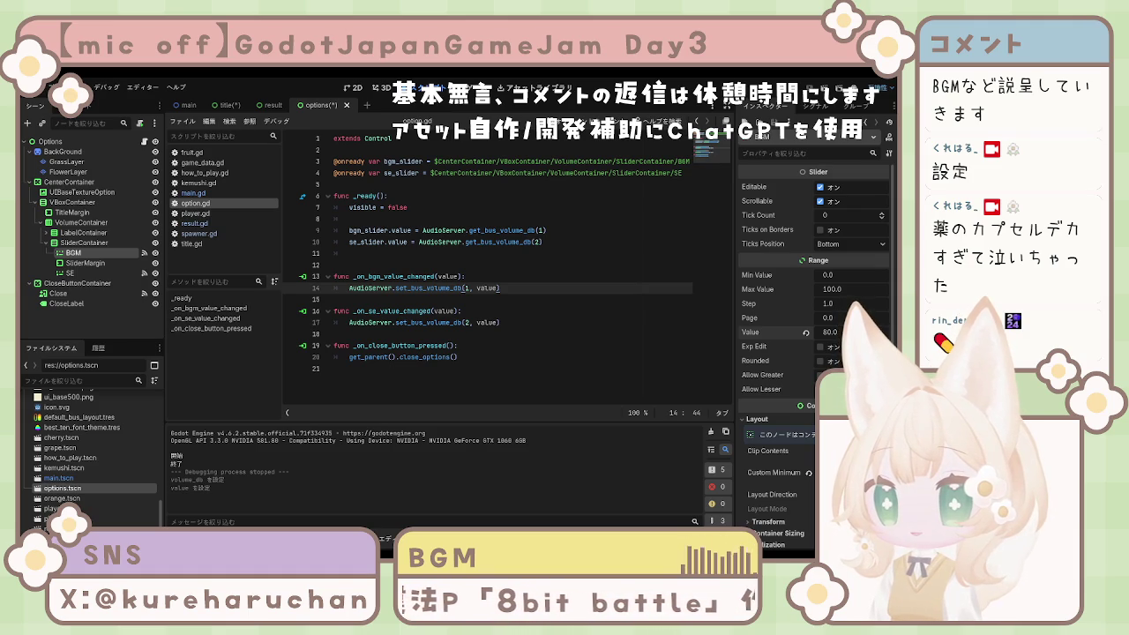
{"action": "left_click", "coordinate": [527, 230]}
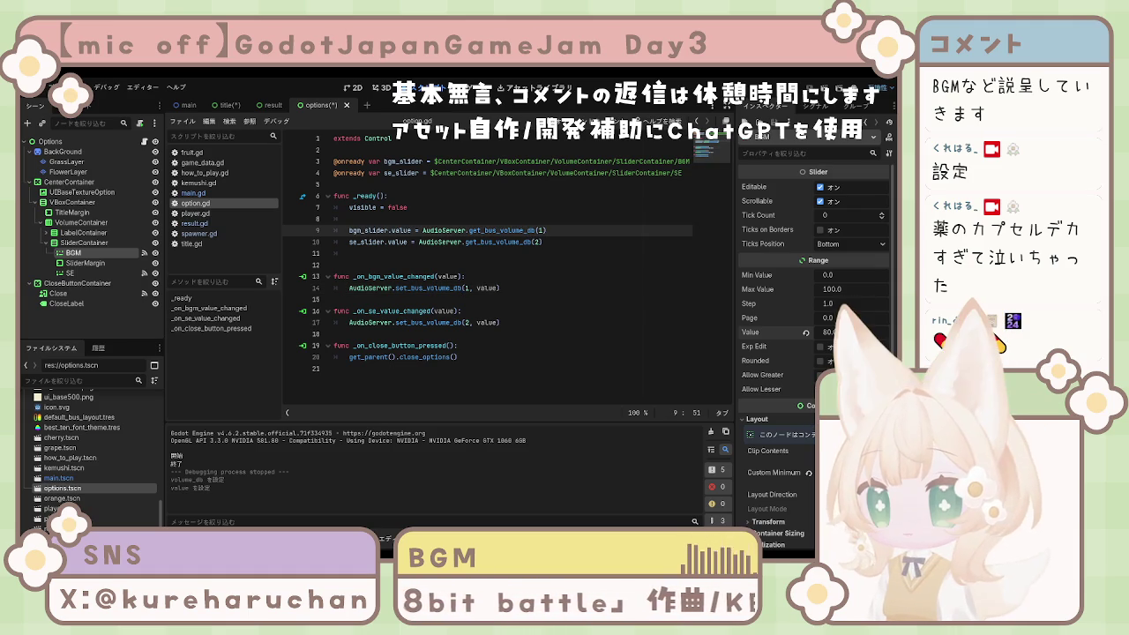
{"action": "left_click_drag", "start_coordinate": [349, 230], "coordinate": [548, 230]}
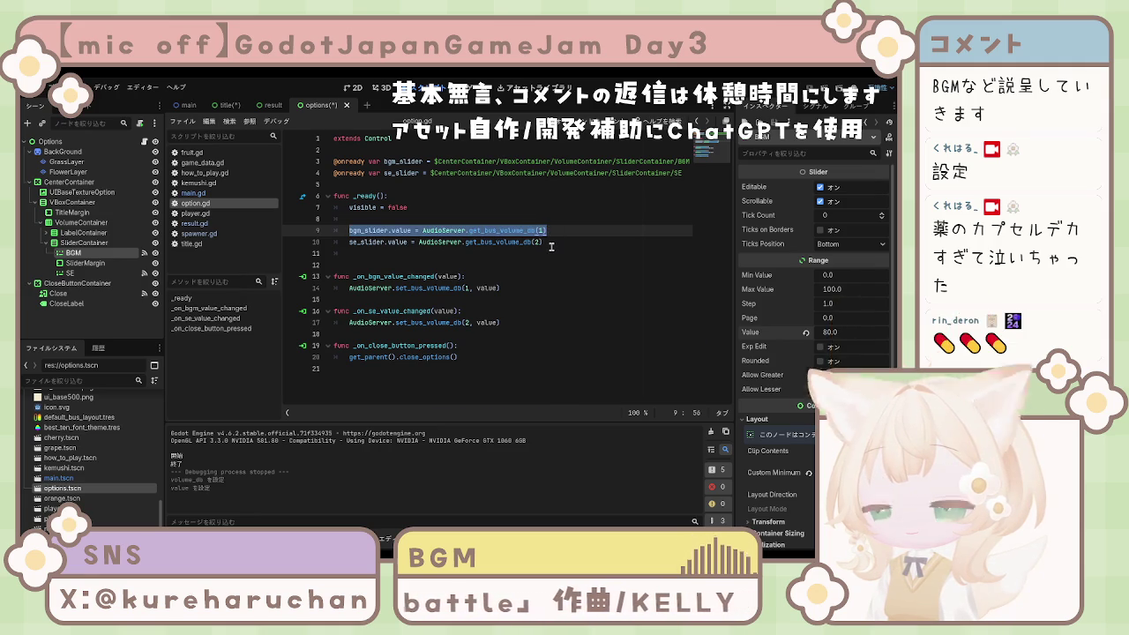
{"action": "key", "text": "ctrl+v"}
{"action": "key", "text": "ctrl+z"}
{"action": "left_click_drag", "start_coordinate": [350, 230], "coordinate": [567, 230]}
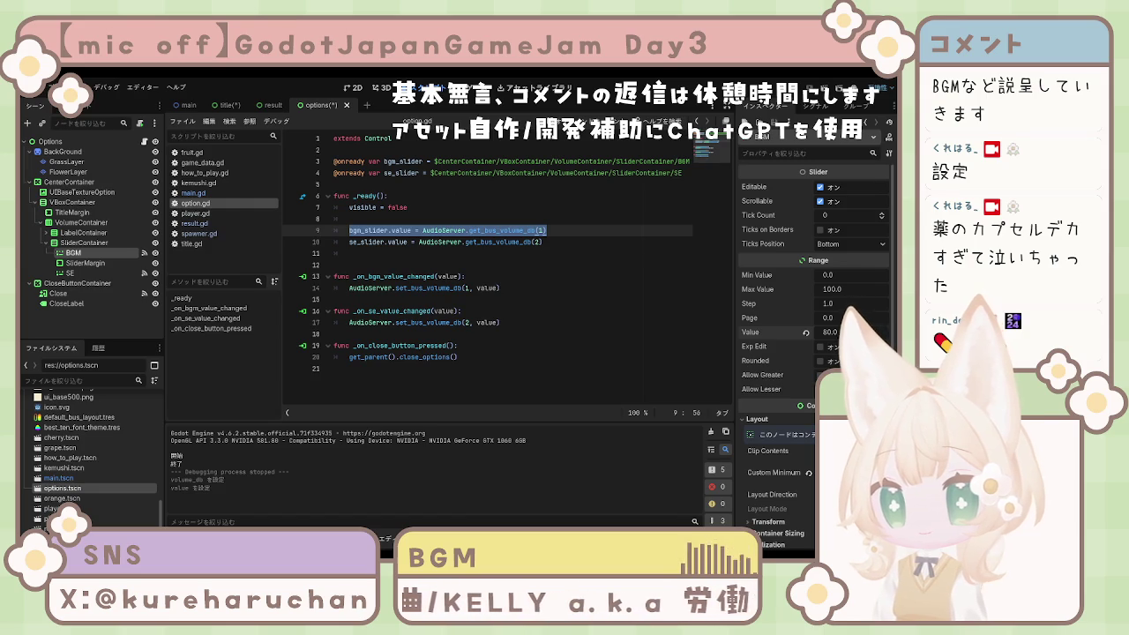
{"action": "left_click", "coordinate": [391, 230]}
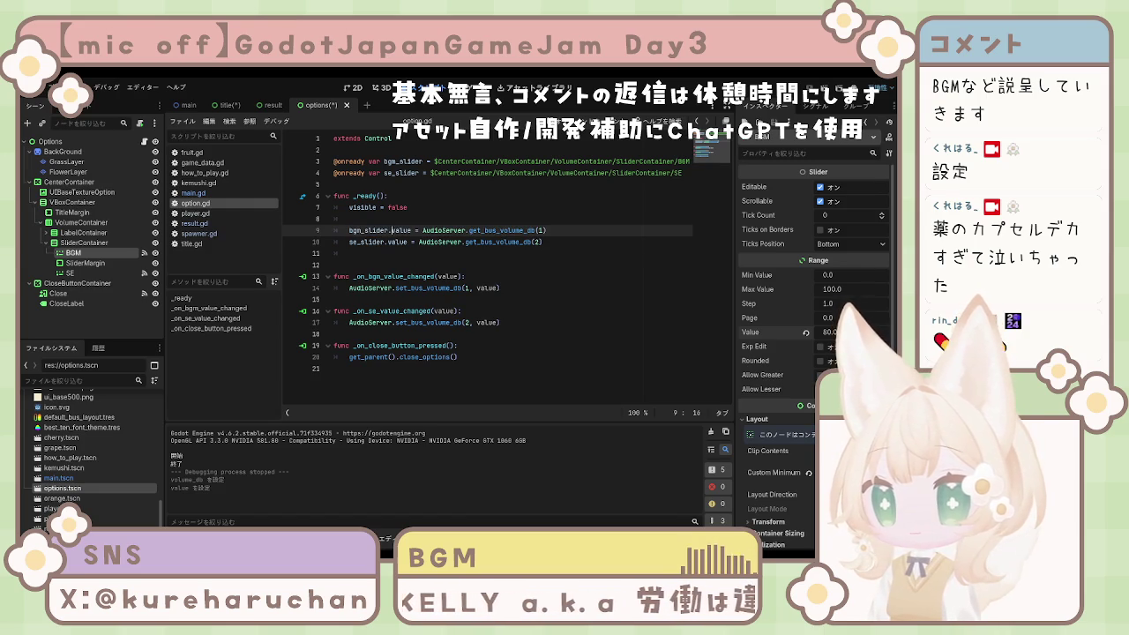
{"action": "left_click", "coordinate": [349, 231]}
- Replace line 9's AudioServer.get_bus_volume_db(1) call with 80 and save option.gd
{"action": "left_click_drag", "start_coordinate": [422, 230], "coordinate": [558, 228]}
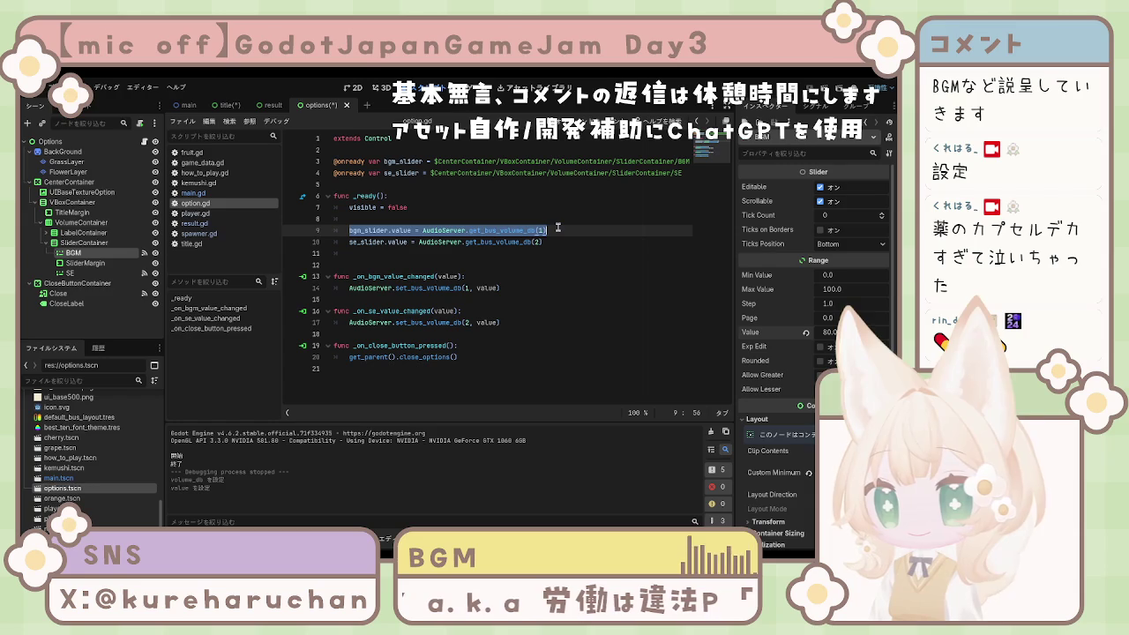
{"action": "type", "text": "80"}
{"action": "left_click", "coordinate": [484, 266]}
{"action": "key", "text": "ctrl+s"}
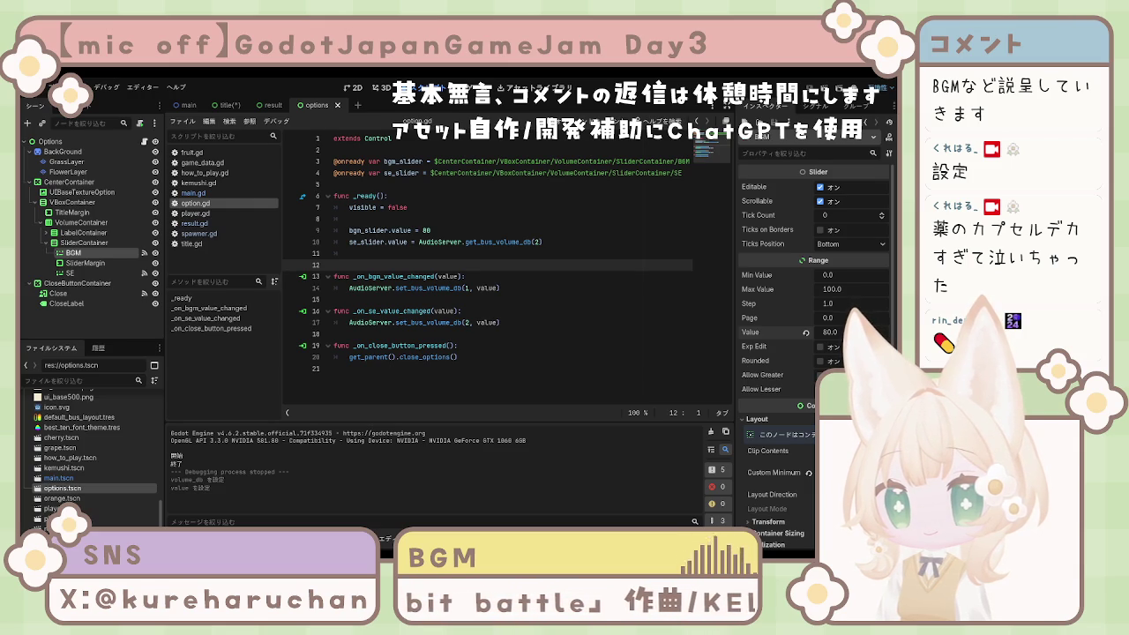
{"action": "left_click", "coordinate": [491, 354]}
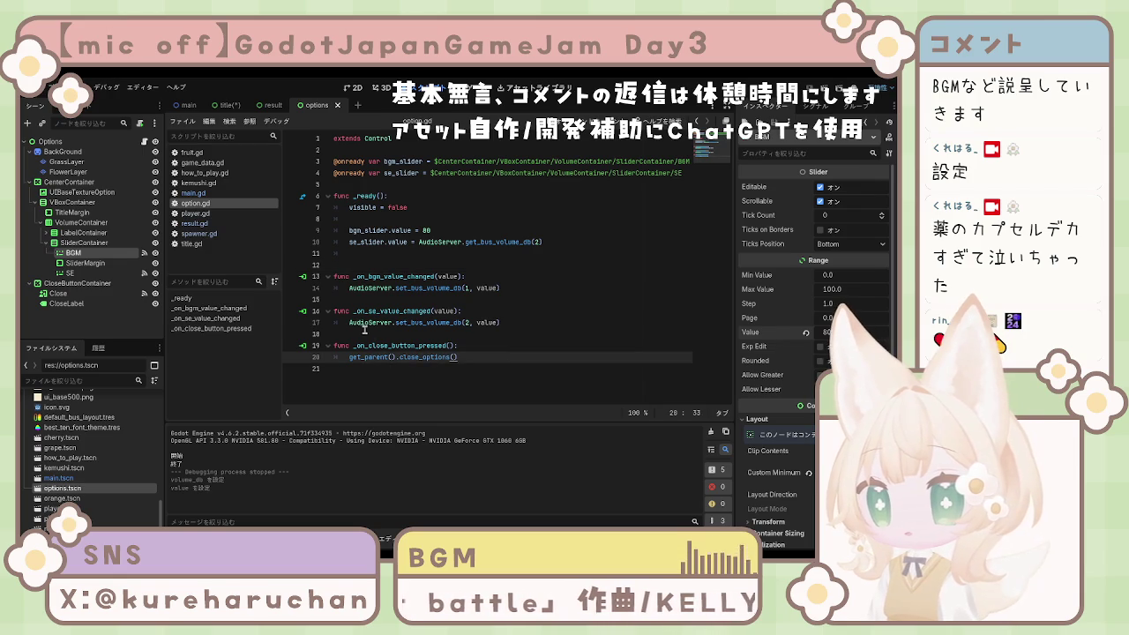
- Replace line 14's BGM volume call with lerp(-40.0, 0.0, value / 100.0)
{"action": "left_click_drag", "start_coordinate": [350, 289], "coordinate": [518, 291]}
{"action": "type", "text": "AudioServer.set_bus_volume_db(1, lerp(-40.0, 0.0, value / 100.0))"}
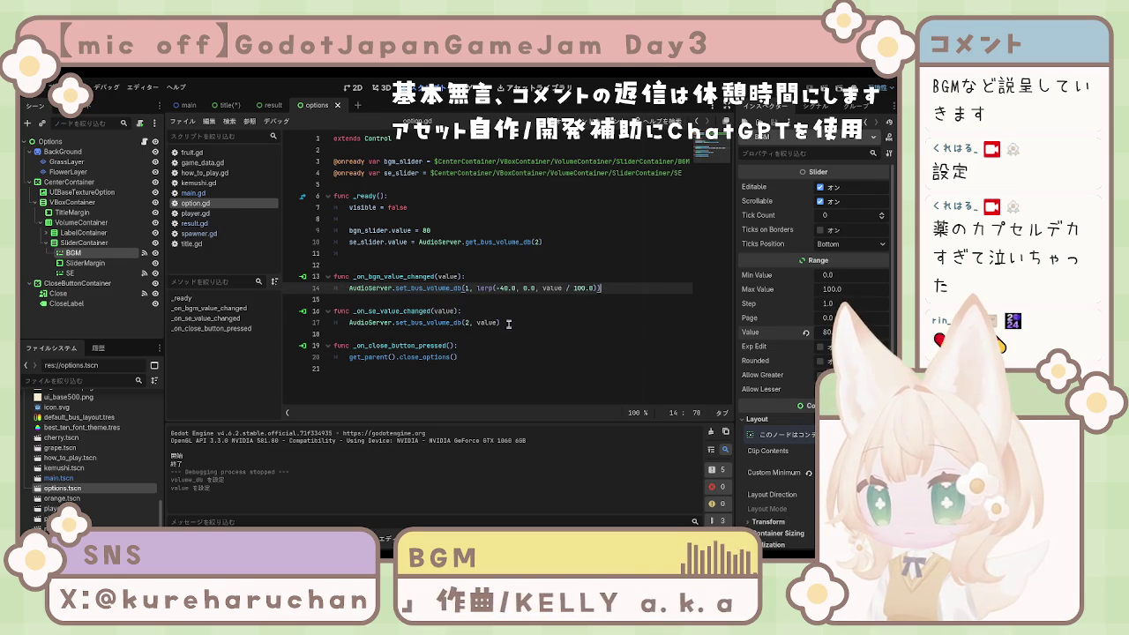
{"action": "left_click", "coordinate": [413, 261]}
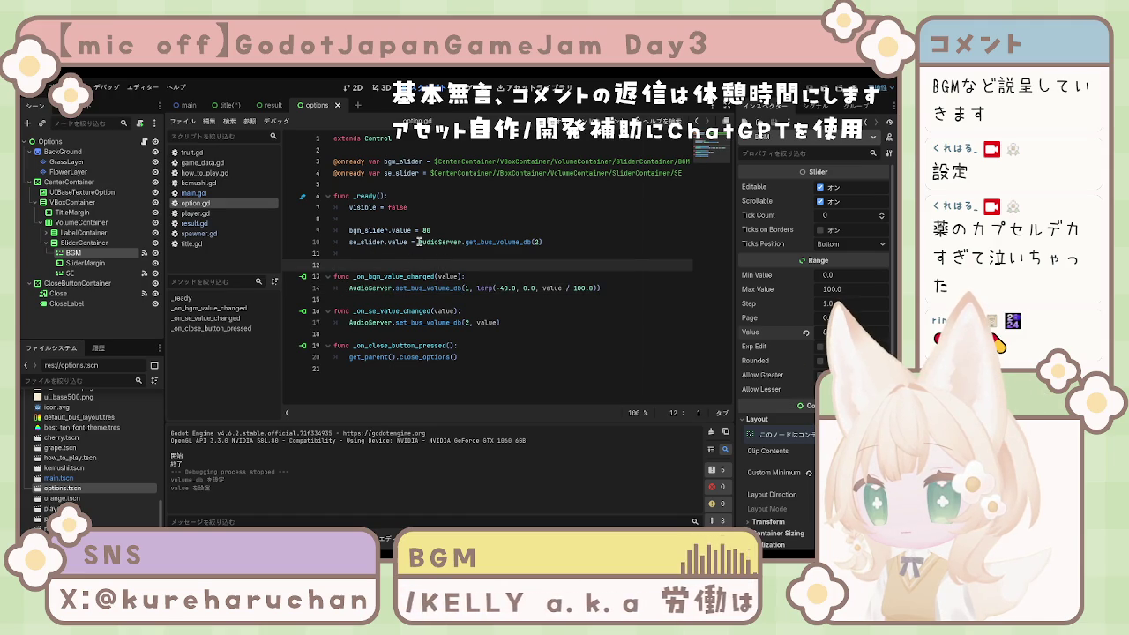
- Set the SE slider's starting value on line 10 to 80
{"action": "left_click_drag", "start_coordinate": [419, 242], "coordinate": [573, 242]}
{"action": "type", "text": "80"}
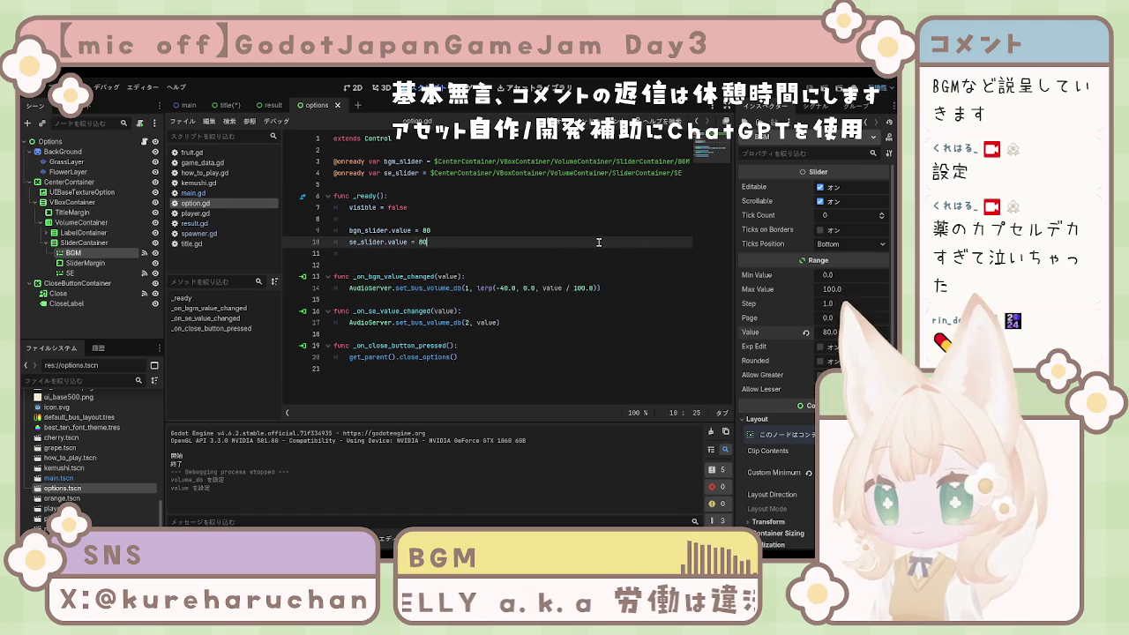
{"action": "left_click", "coordinate": [481, 265]}
- Apply the same lerp mapping to the SE handler on line 17 and save the script
{"action": "left_click", "coordinate": [481, 308]}
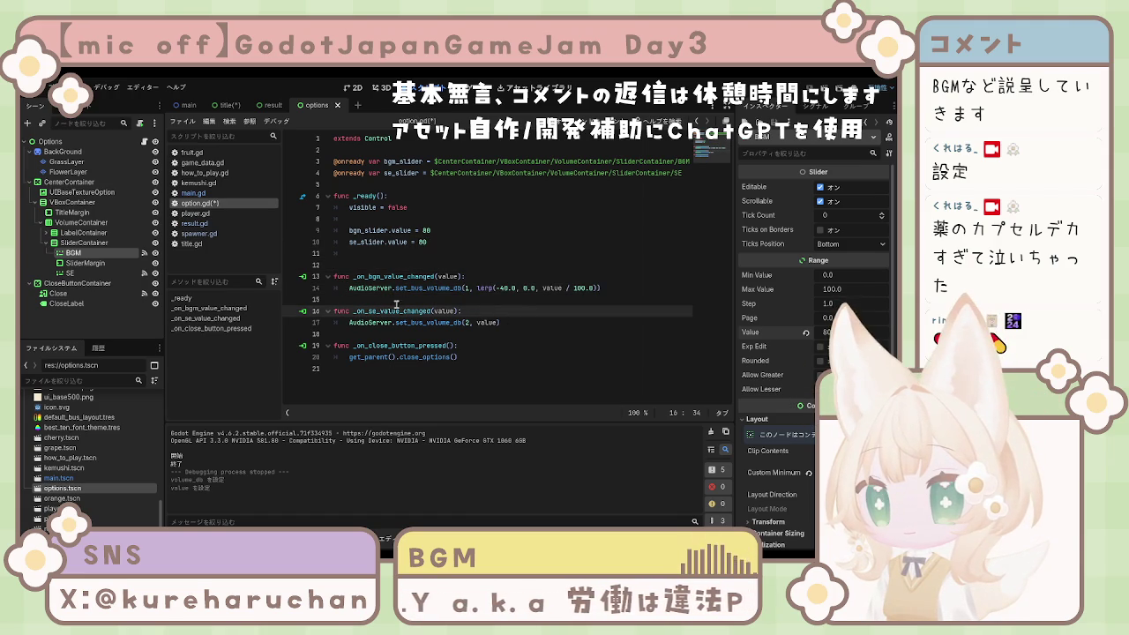
{"action": "left_click_drag", "start_coordinate": [350, 322], "coordinate": [541, 317]}
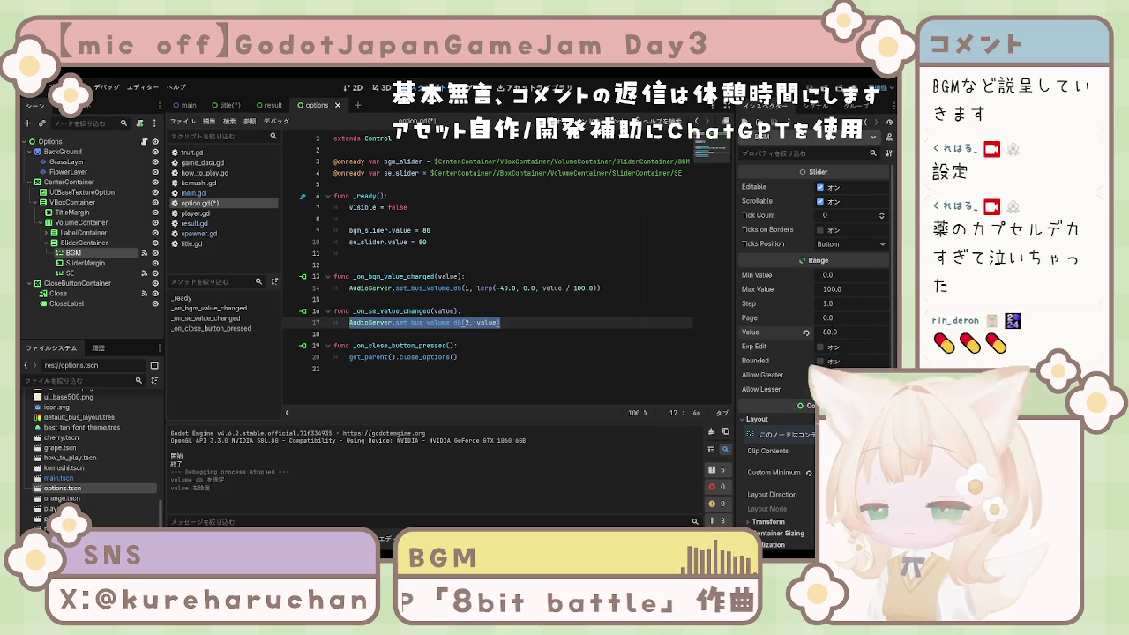
{"action": "left_click", "coordinate": [483, 362]}
{"action": "key", "text": "ctrl+z"}
{"action": "key", "text": "ctrl+y"}
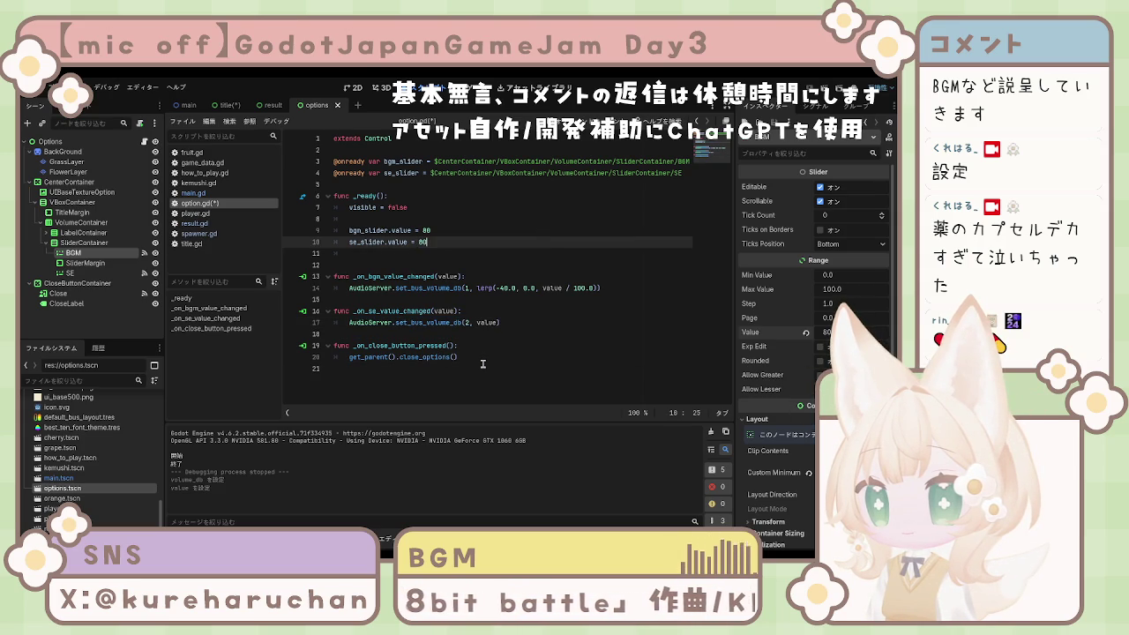
{"action": "left_click", "coordinate": [478, 345]}
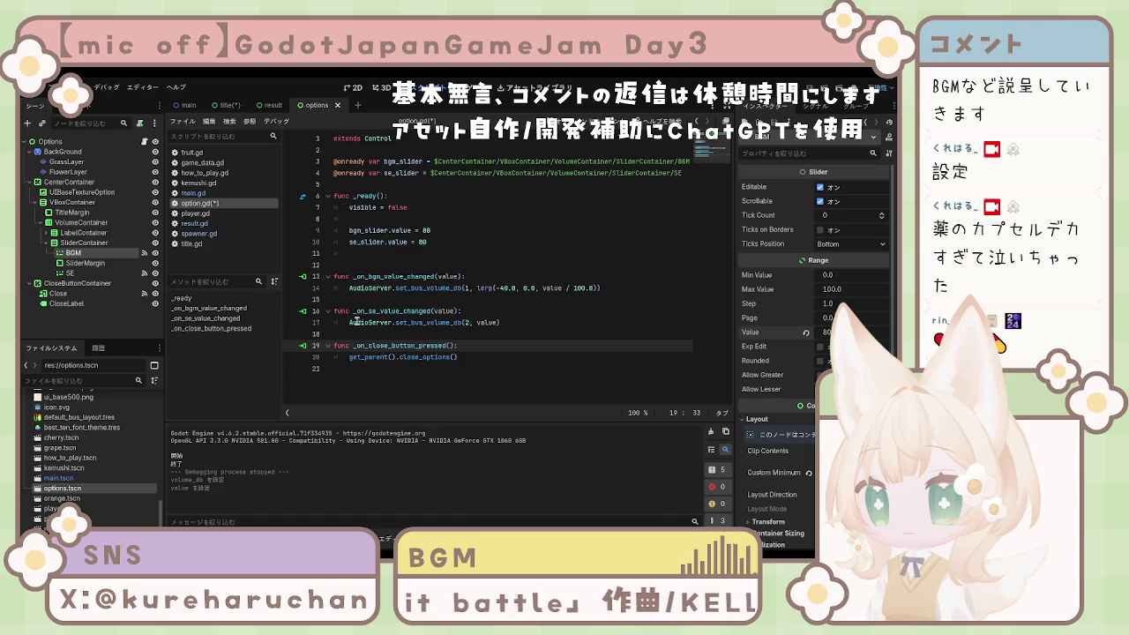
{"action": "left_click_drag", "start_coordinate": [350, 322], "coordinate": [573, 321]}
{"action": "type", "text": "AudioServer.set_bus_volume_db(2, lerp(-40.0, 0.0, value / 100.0))"}
{"action": "key", "text": "ctrl+s"}
{"action": "left_click", "coordinate": [589, 375]}
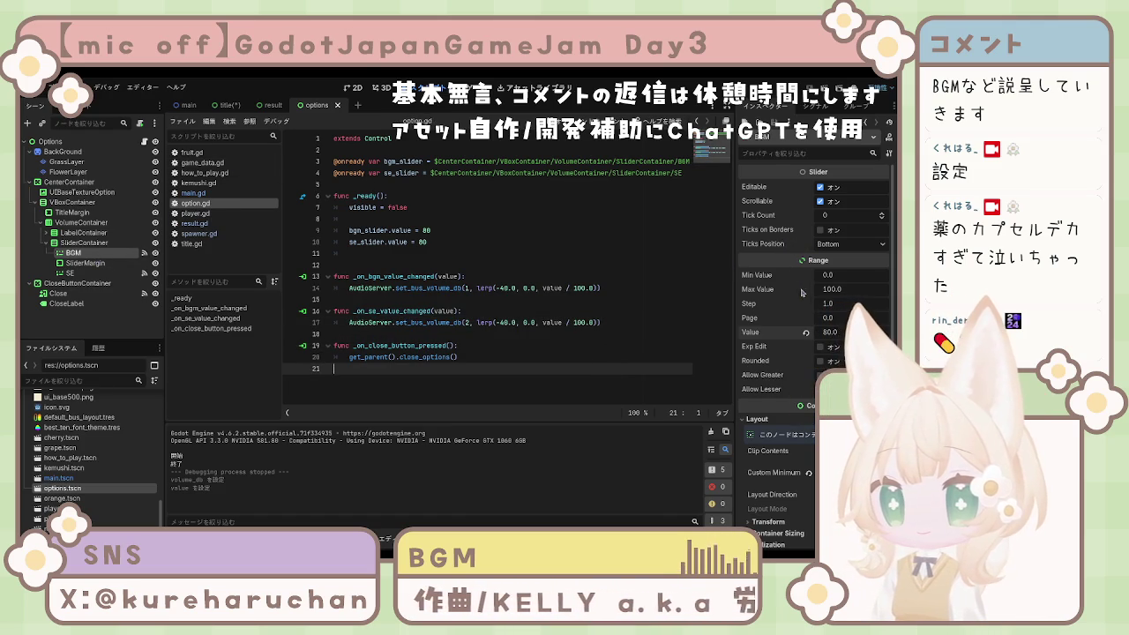
- Set the SE slider's Value to 80, save the options scene, and run the game
{"action": "left_click", "coordinate": [77, 273]}
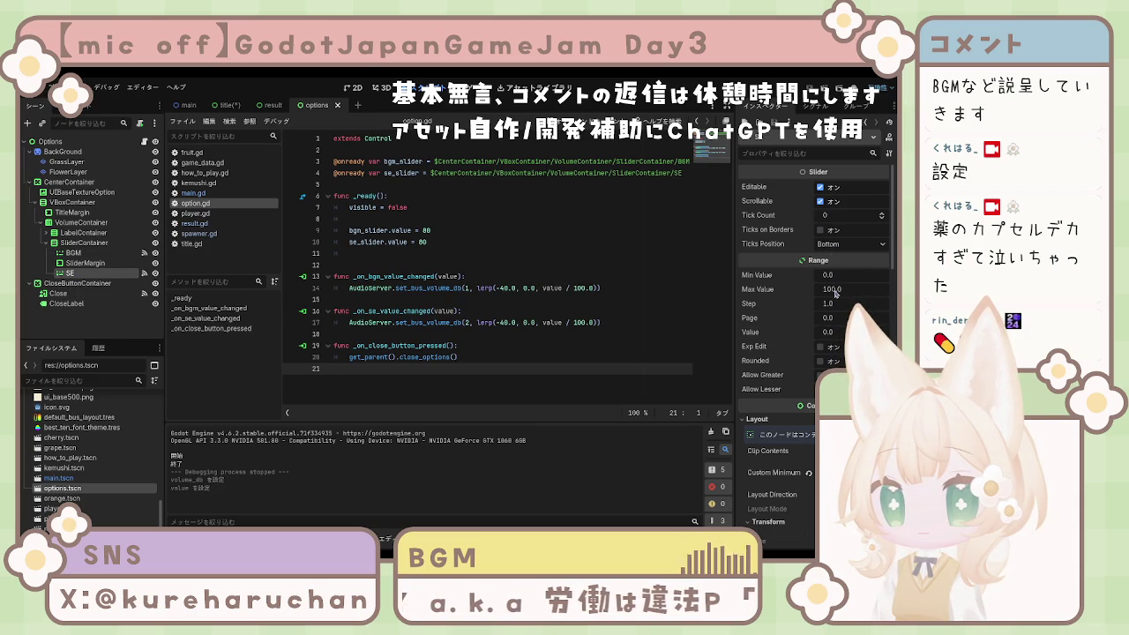
{"action": "left_click", "coordinate": [829, 333]}
{"action": "type", "text": "80"}
{"action": "key", "text": "Return"}
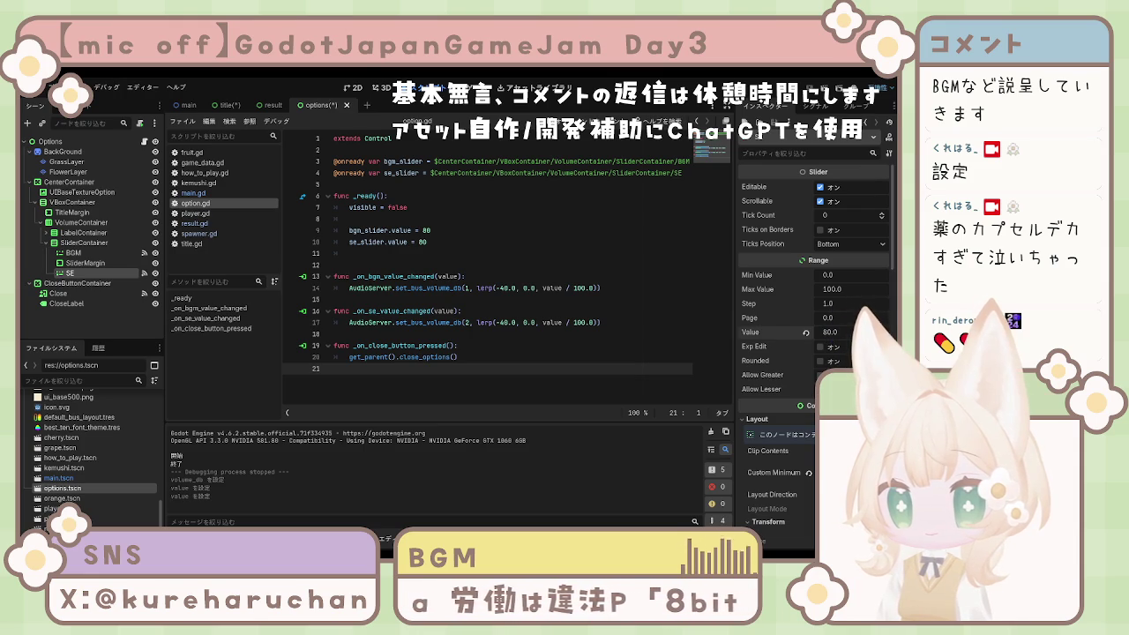
{"action": "left_click", "coordinate": [460, 311]}
{"action": "key", "text": "ctrl+s"}
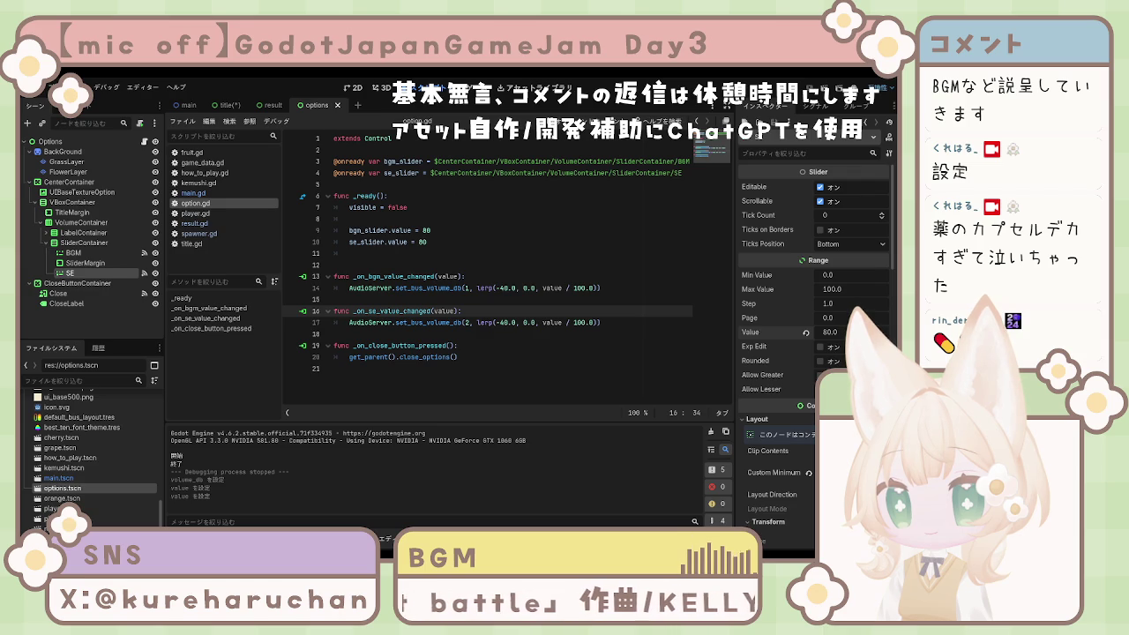
{"action": "key", "text": "F5"}
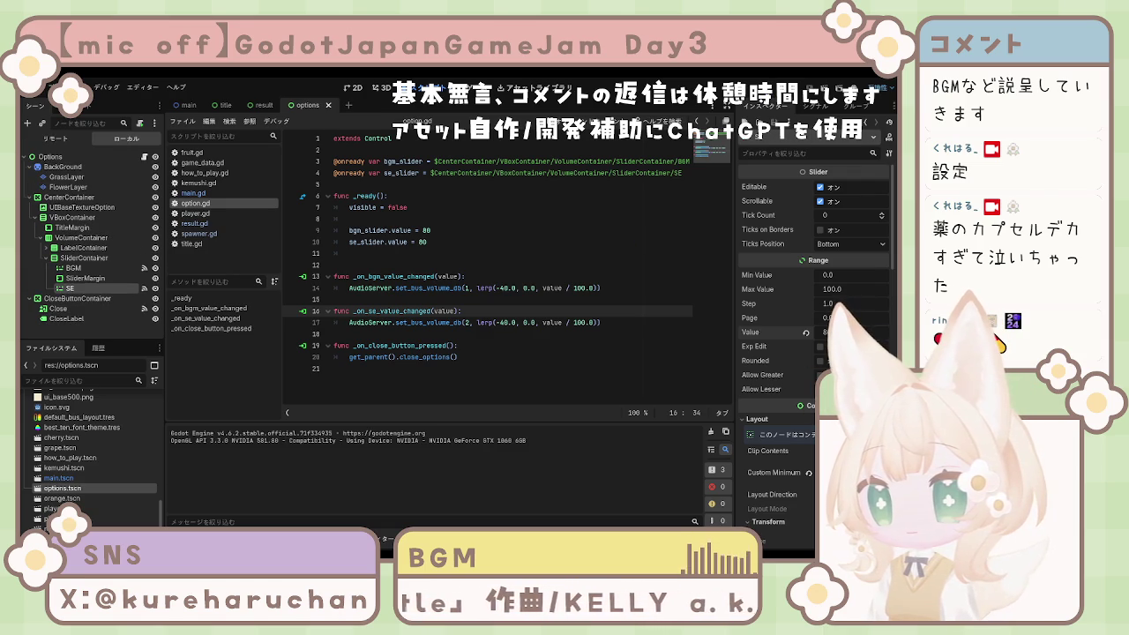
- Stop the game, switch to the title scene, and launch the game again
{"action": "key", "text": "F8"}
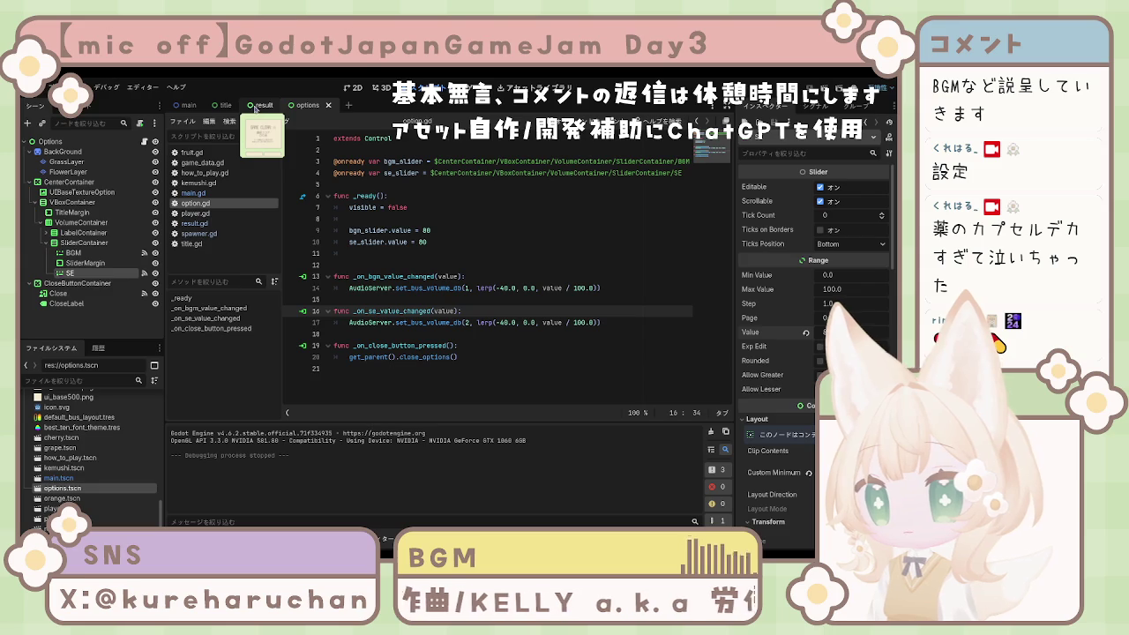
{"action": "left_click", "coordinate": [225, 105]}
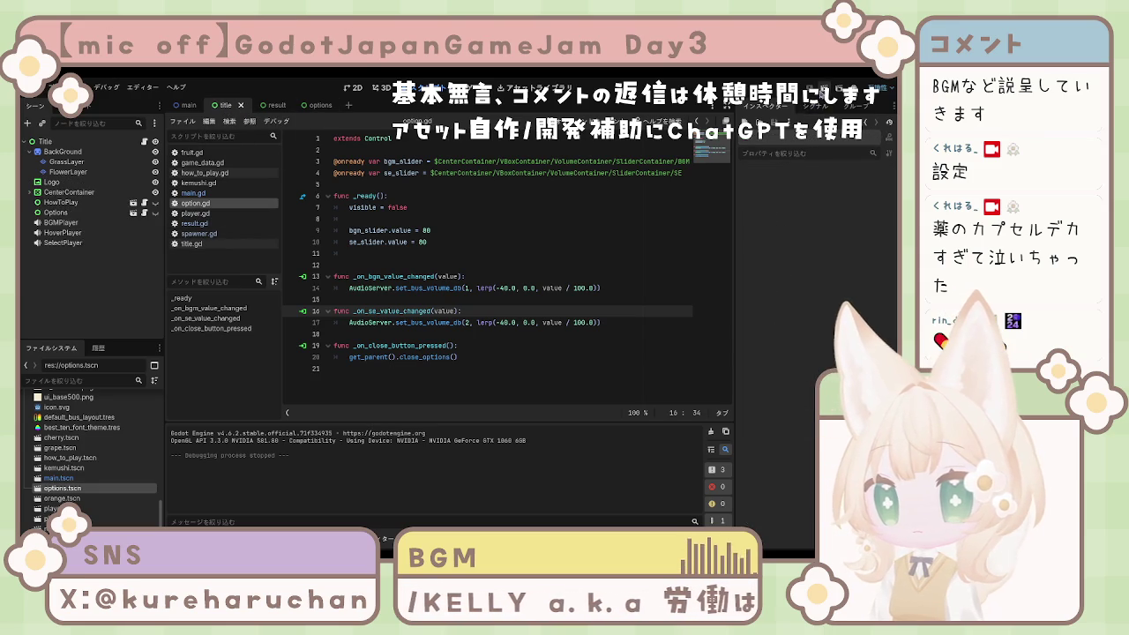
{"action": "key", "text": "F5"}
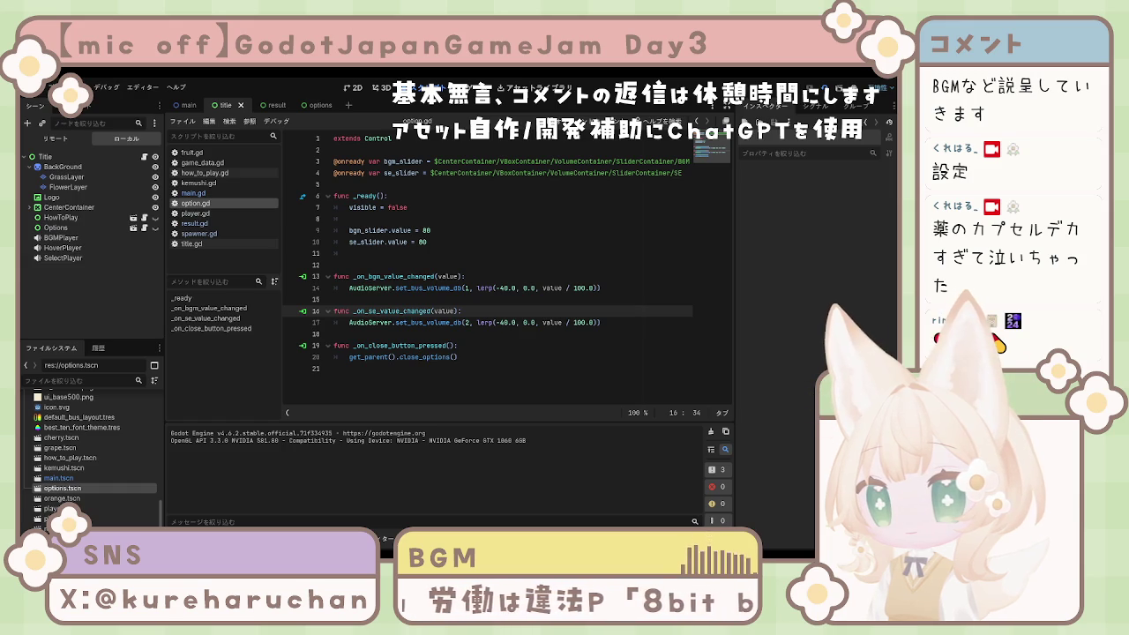
- Inspect the title's BGMPlayer and SelectPlayer, then select all three audio players
{"action": "left_click", "coordinate": [30, 167]}
{"action": "left_click", "coordinate": [61, 222]}
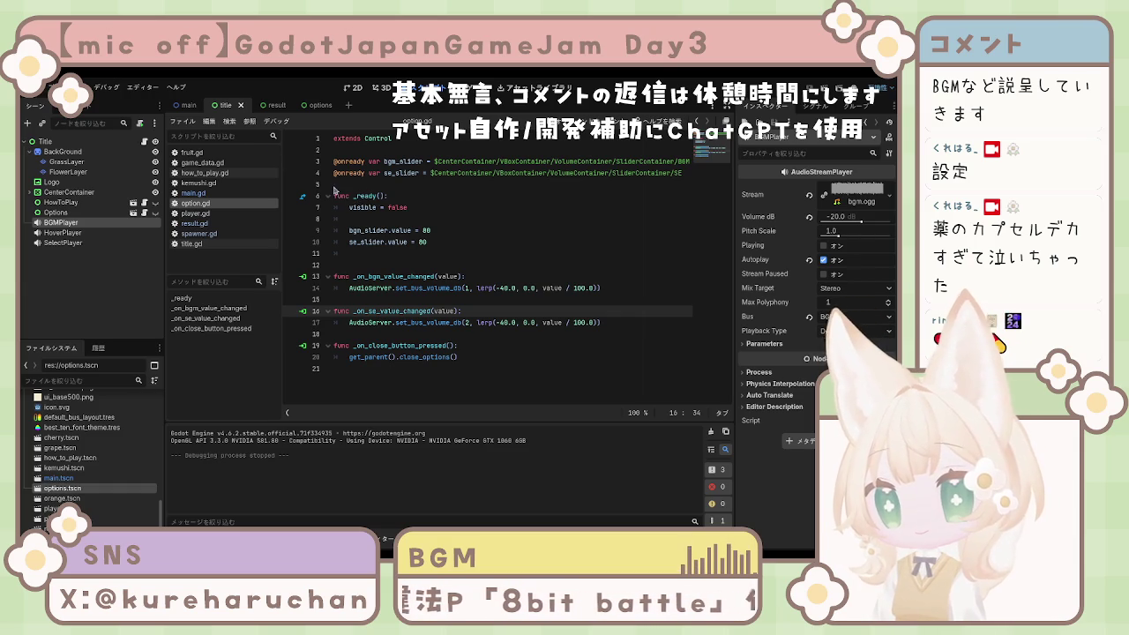
{"action": "left_click", "coordinate": [93, 244]}
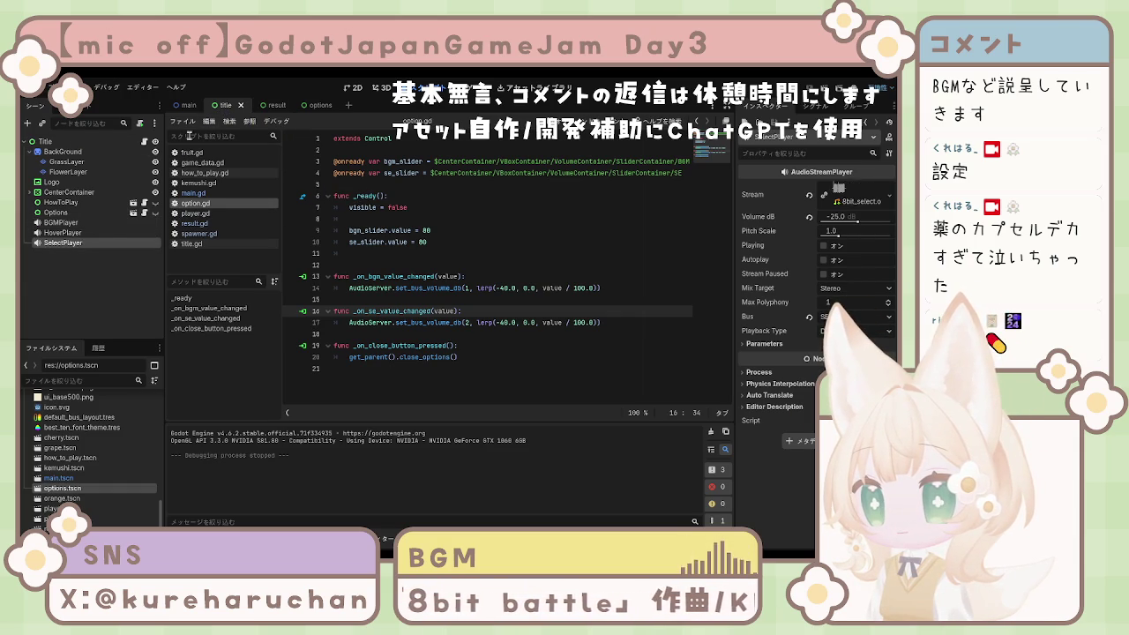
{"action": "left_click", "coordinate": [87, 223]}
{"action": "left_click", "coordinate": [90, 244], "text": "shift"}
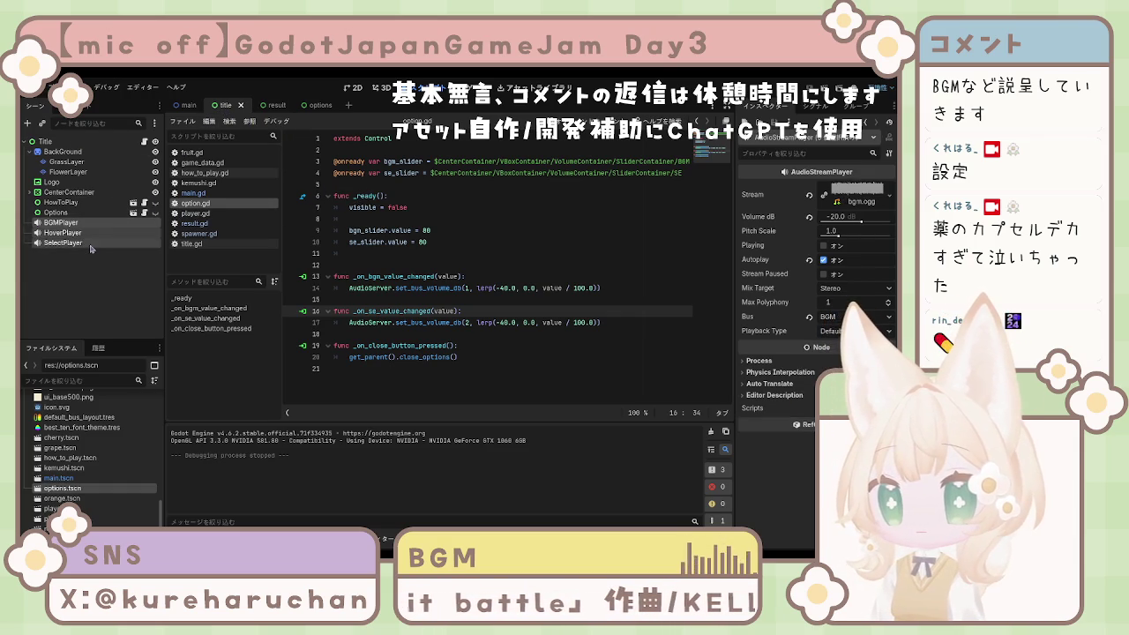
- Set the main scene's BGMPlayer volume to -20 dB and save the main scene
{"action": "left_click", "coordinate": [187, 105]}
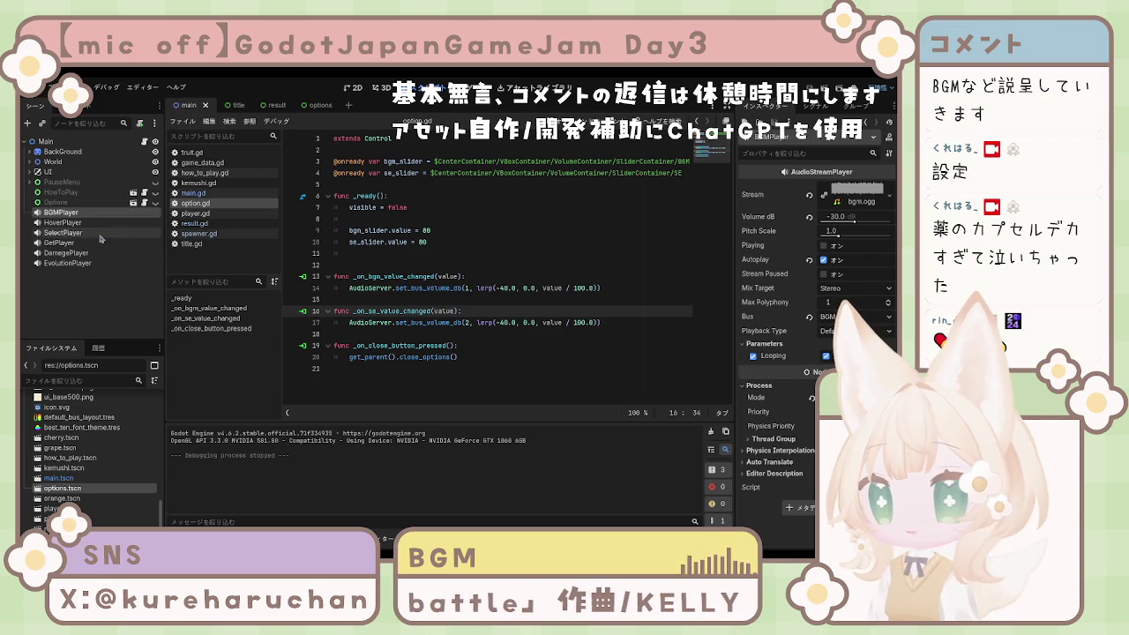
{"action": "left_click", "coordinate": [840, 221]}
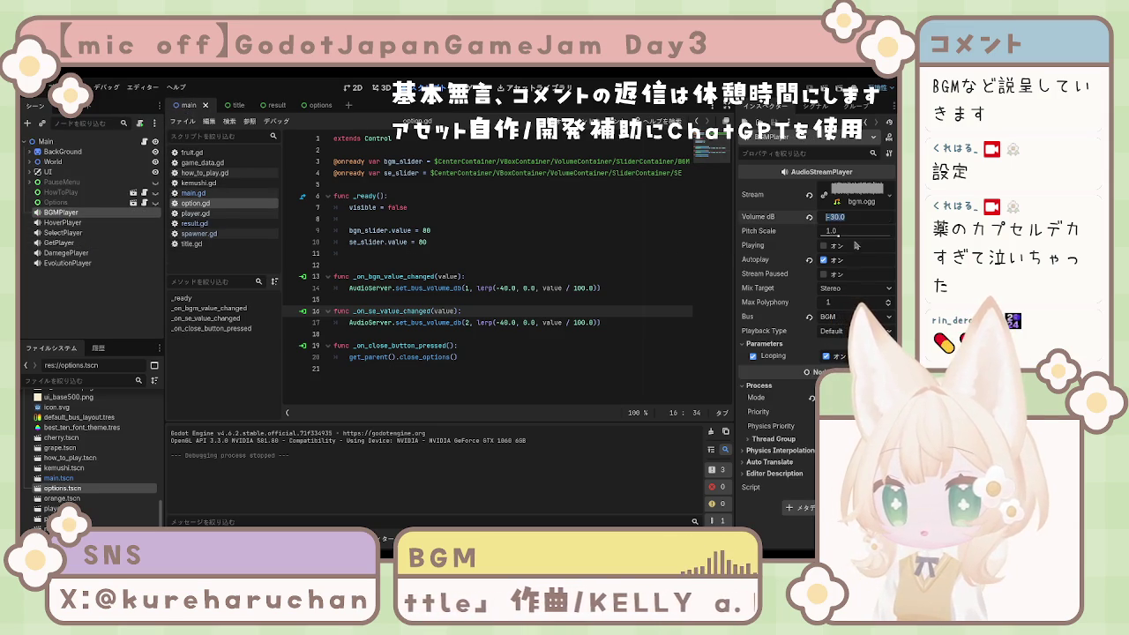
{"action": "type", "text": "-20"}
{"action": "key", "text": "Return"}
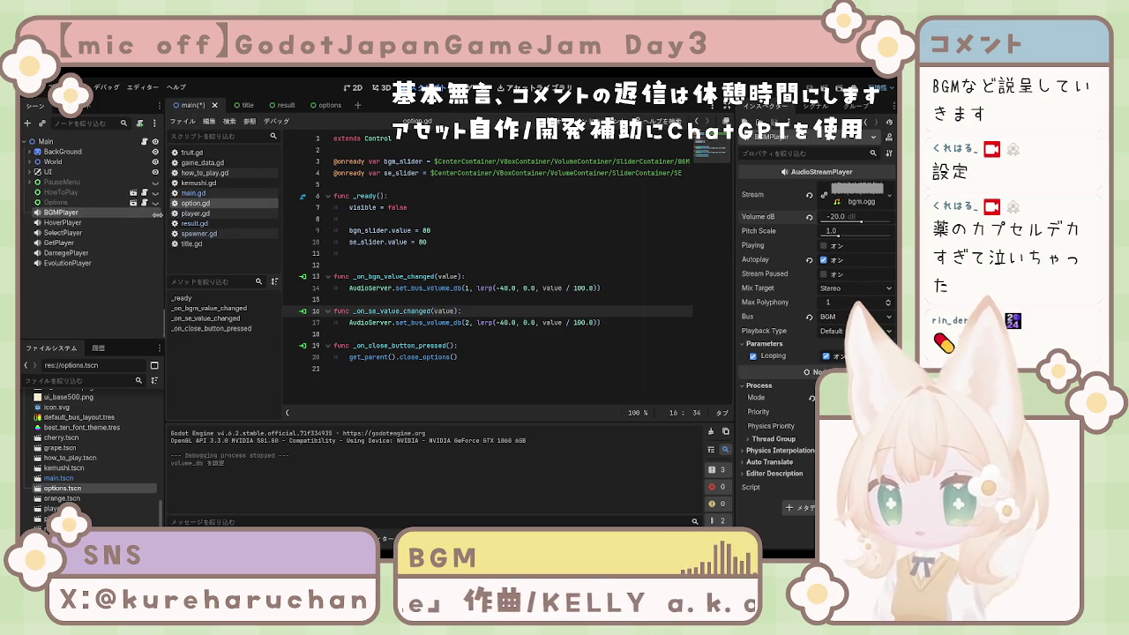
{"action": "key", "text": "ctrl+s"}
- Check the title's BGMPlayer, then return to the Title scene via the main scene tab
{"action": "left_click", "coordinate": [244, 105]}
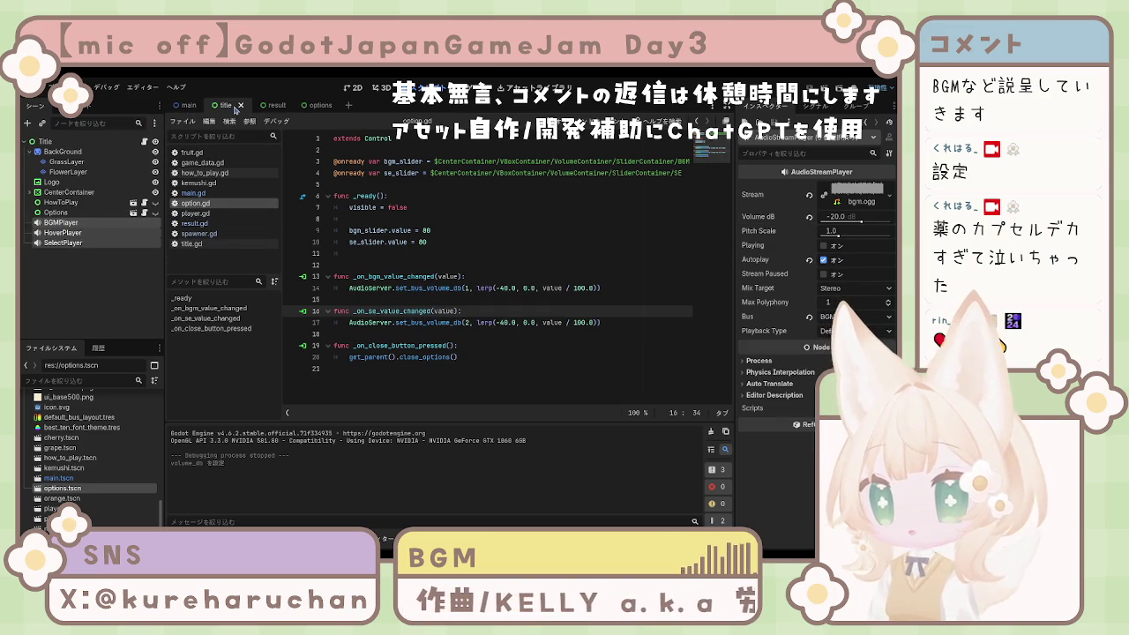
{"action": "left_click", "coordinate": [79, 224]}
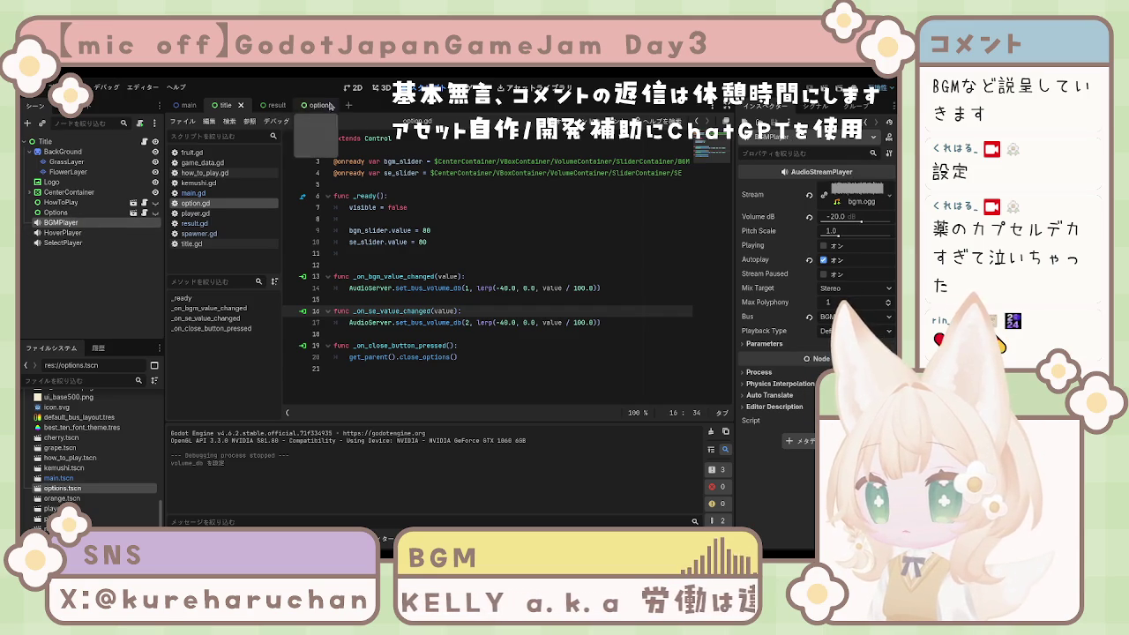
{"action": "left_click", "coordinate": [187, 105]}
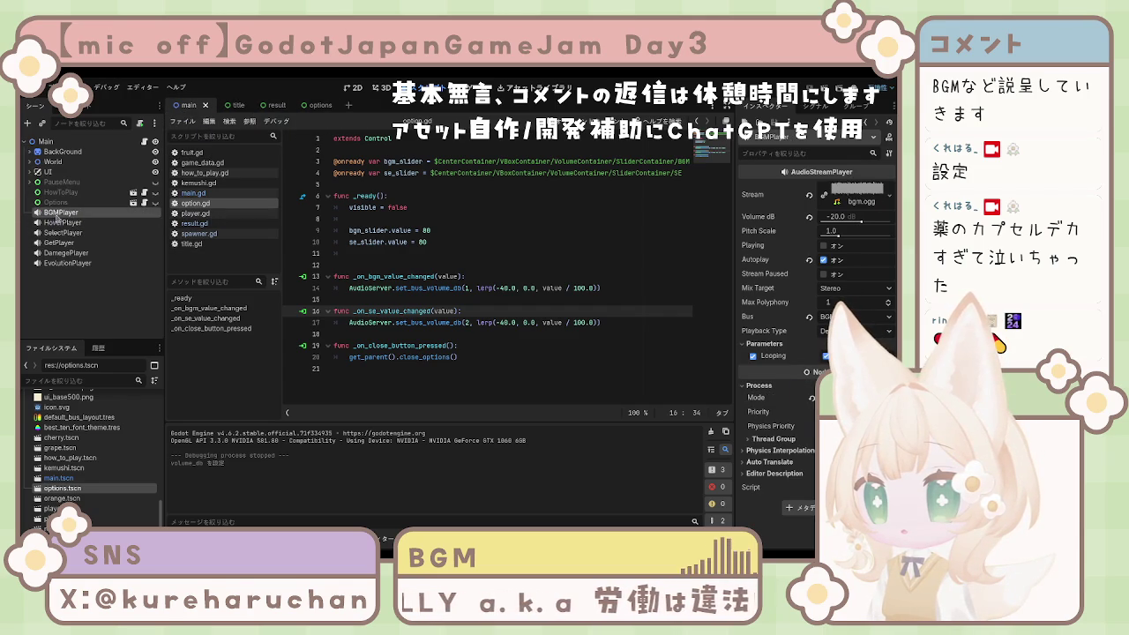
{"action": "left_click", "coordinate": [74, 282]}
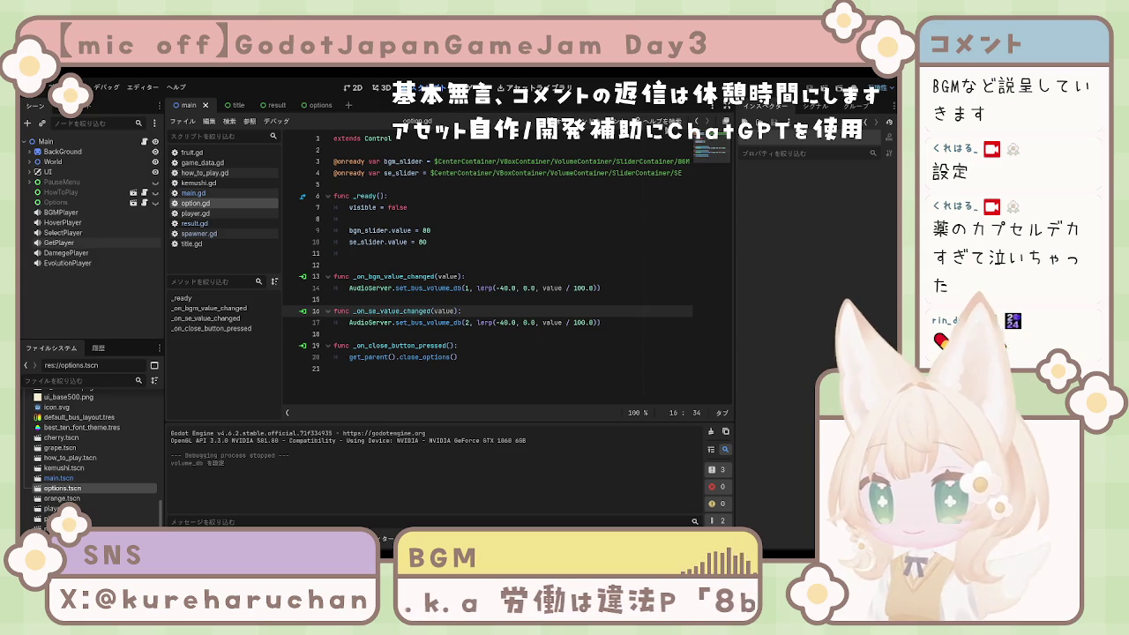
{"action": "left_click", "coordinate": [239, 105]}
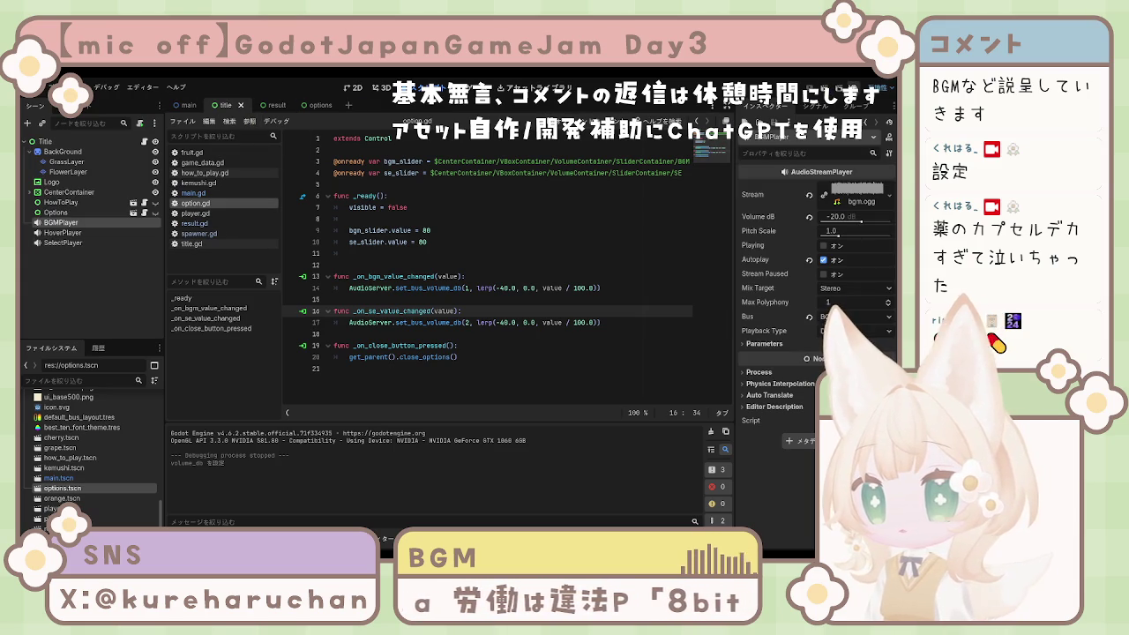
{"action": "key", "text": "F5"}
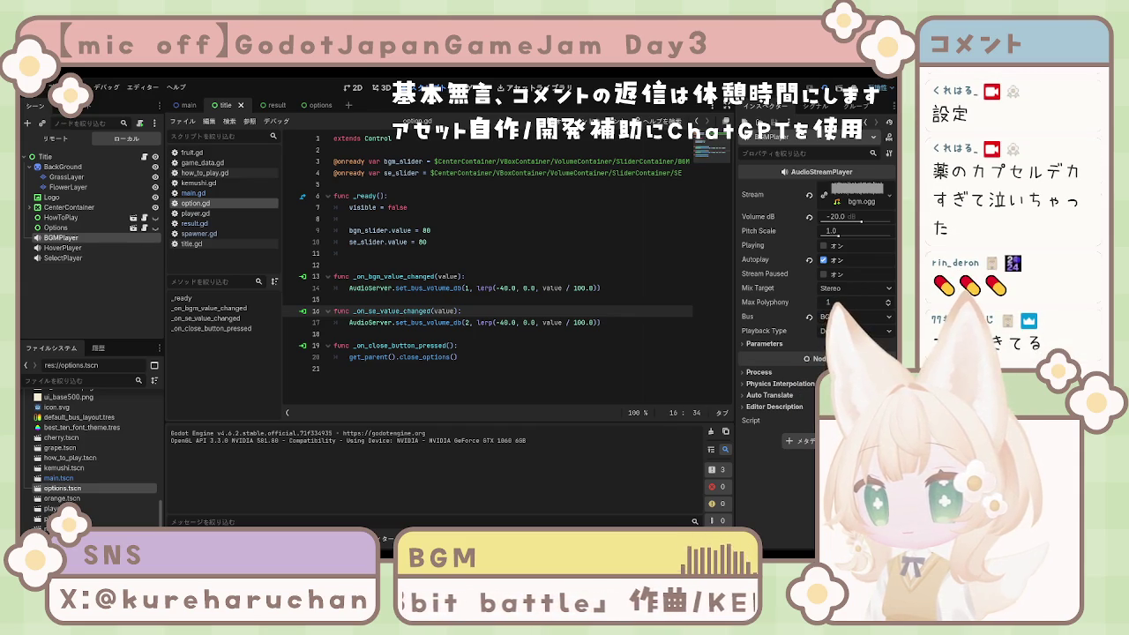
{"action": "key", "text": "F8"}
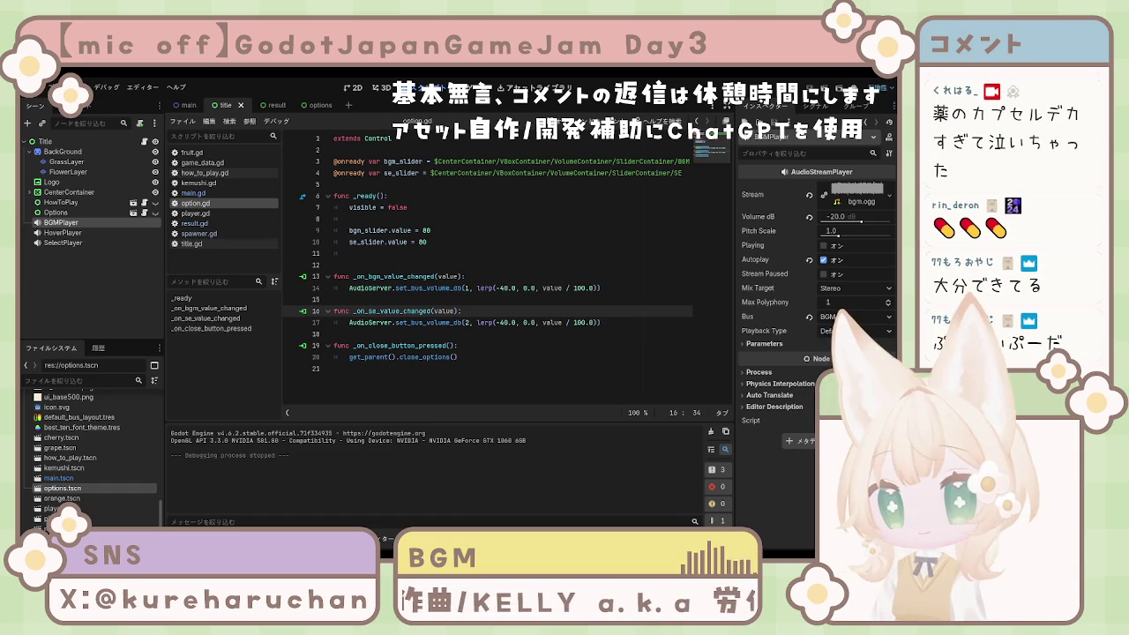
{"action": "left_click", "coordinate": [349, 219]}
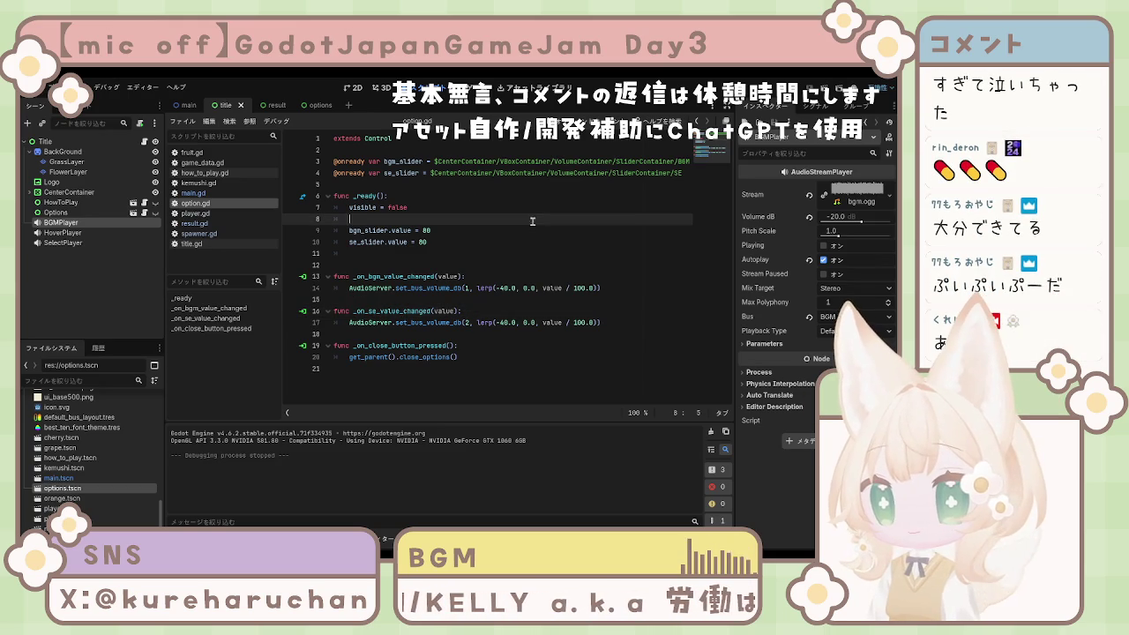
{"action": "key", "text": "F5"}
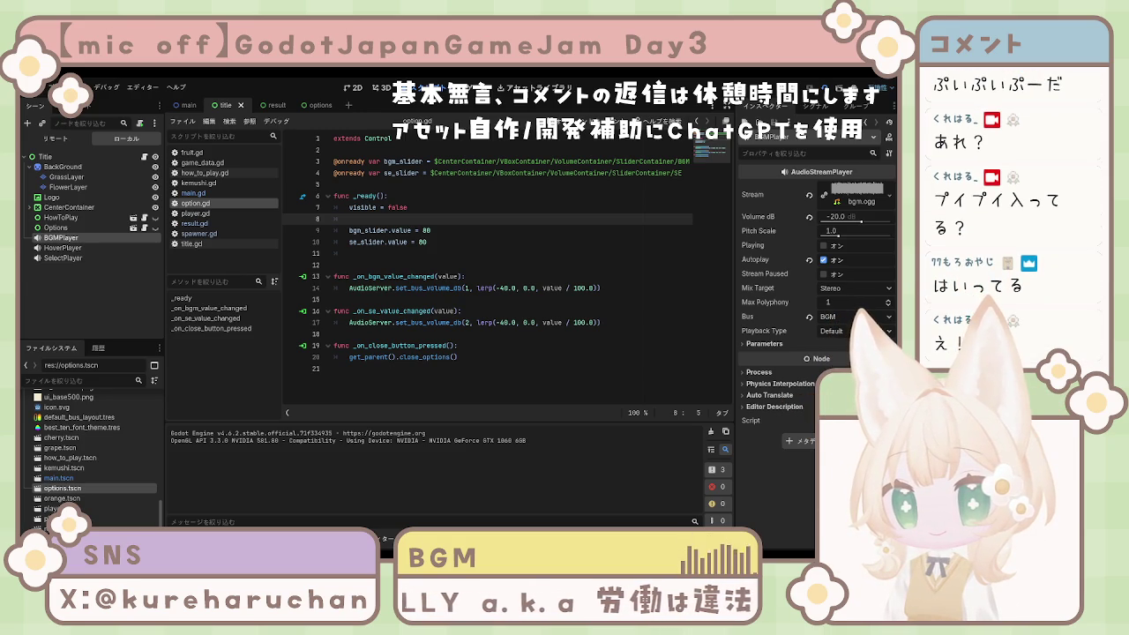
{"action": "key", "text": "F8"}
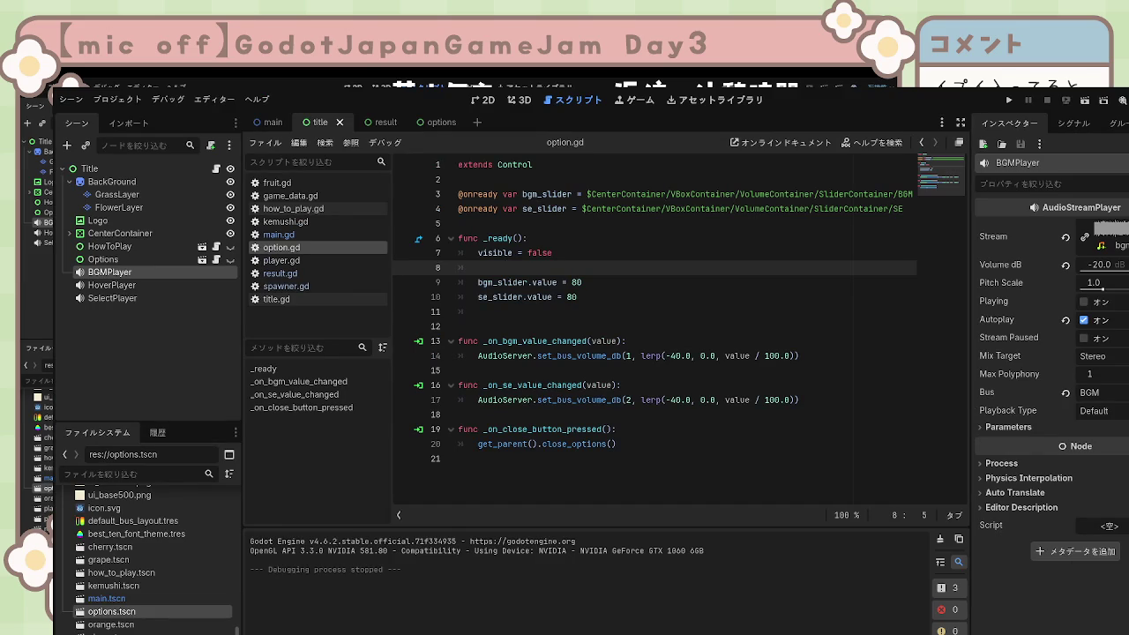
- Run the game, open its 設定 panel, and drag the BGM and SE sliders to minimum
{"action": "key", "text": "F6"}
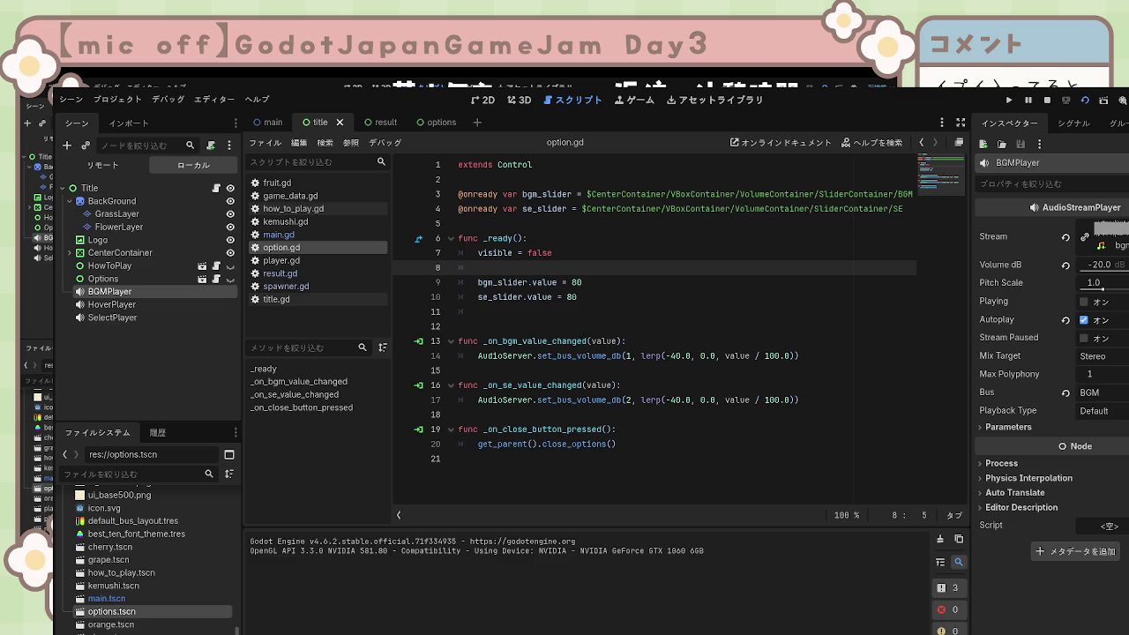
{"action": "key", "text": "F5"}
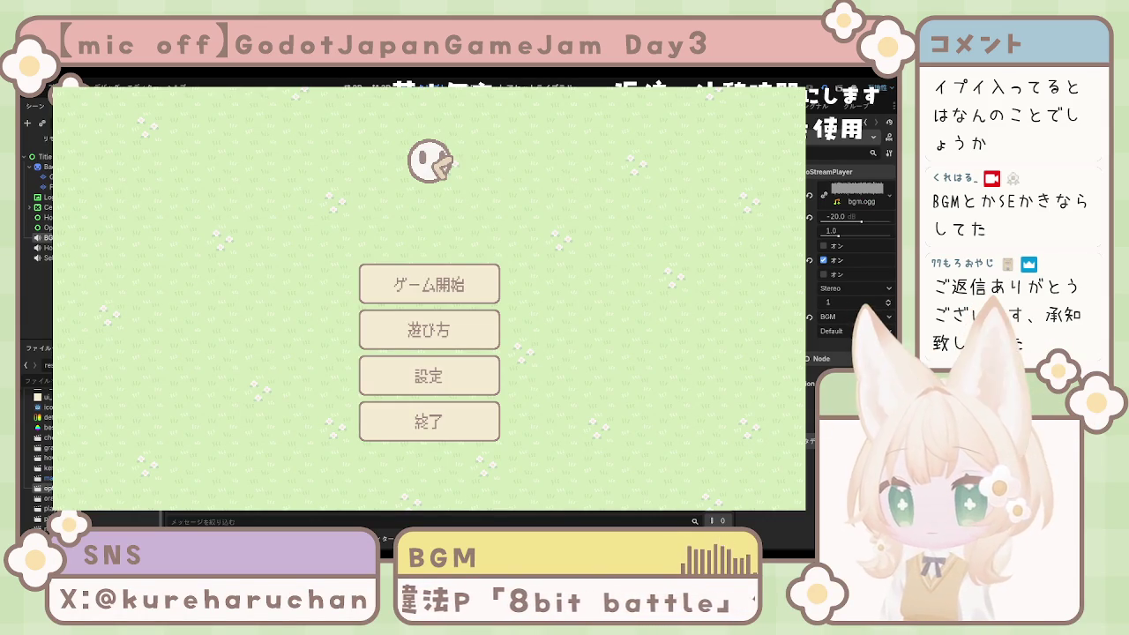
{"action": "left_click", "coordinate": [451, 371]}
{"action": "left_click_drag", "start_coordinate": [510, 295], "coordinate": [351, 295]}
{"action": "mouse_move", "coordinate": [510, 316]}
{"action": "left_mouse_down"}
{"action": "mouse_move", "coordinate": [351, 325]}
{"action": "mouse_move", "coordinate": [369, 320]}
{"action": "left_mouse_up"}
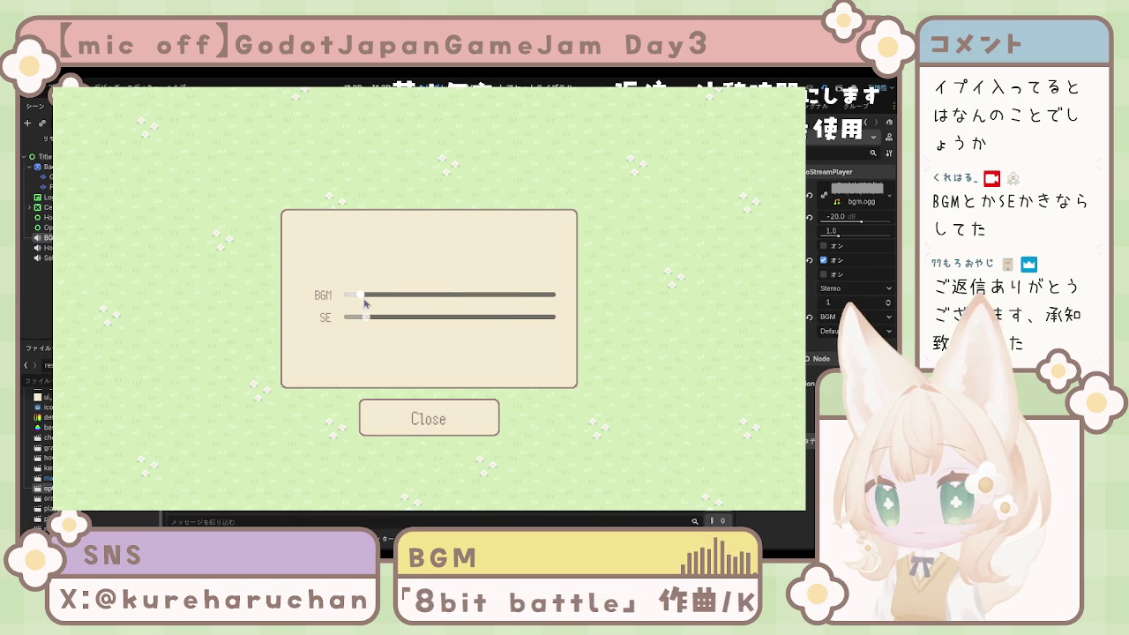
- Raise the BGM and SE sliders to about halfway and close the settings panel
{"action": "left_click", "coordinate": [362, 296]}
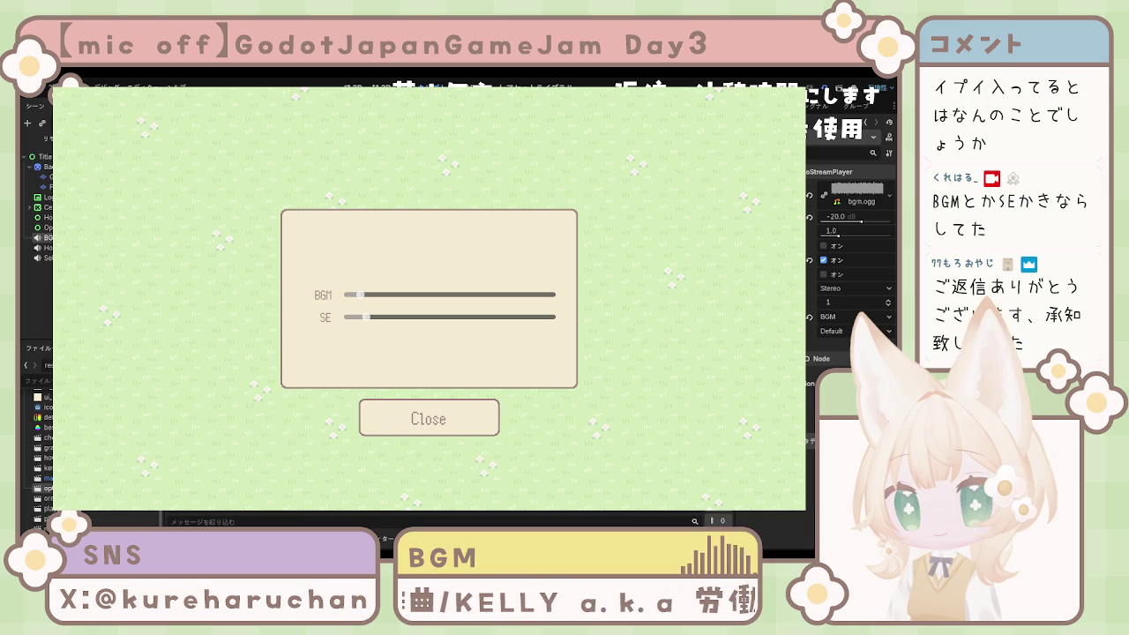
{"action": "left_click_drag", "start_coordinate": [360, 294], "coordinate": [438, 305]}
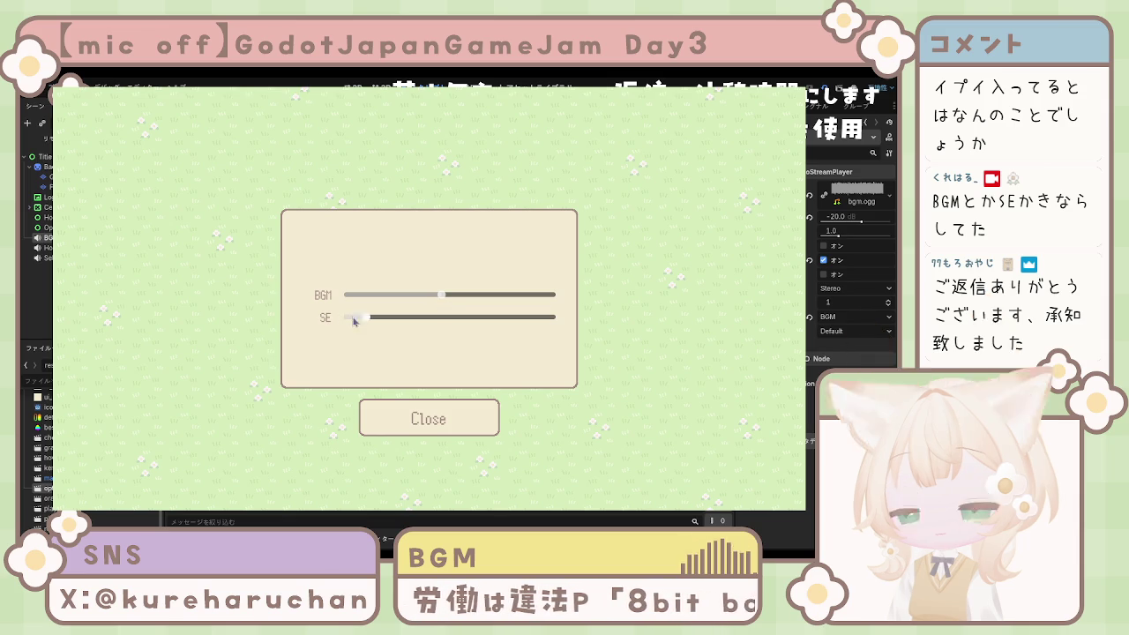
{"action": "left_click_drag", "start_coordinate": [366, 317], "coordinate": [444, 320]}
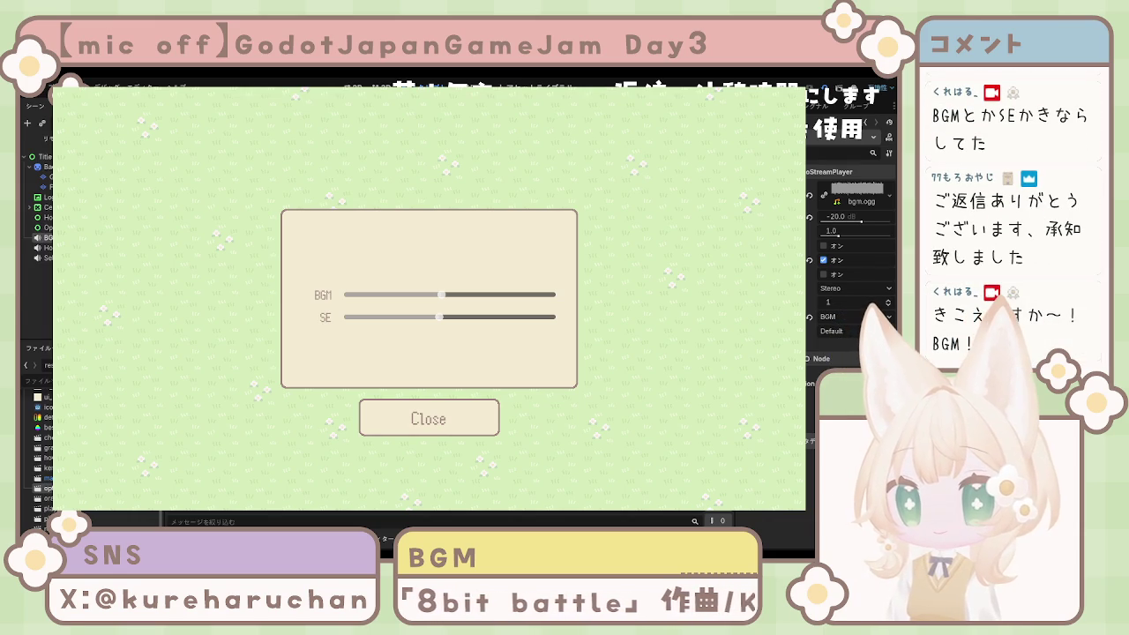
{"action": "mouse_move", "coordinate": [441, 294]}
{"action": "left_mouse_down"}
{"action": "mouse_move", "coordinate": [455, 295]}
{"action": "mouse_move", "coordinate": [448, 318]}
{"action": "mouse_move", "coordinate": [461, 320]}
{"action": "left_mouse_up"}
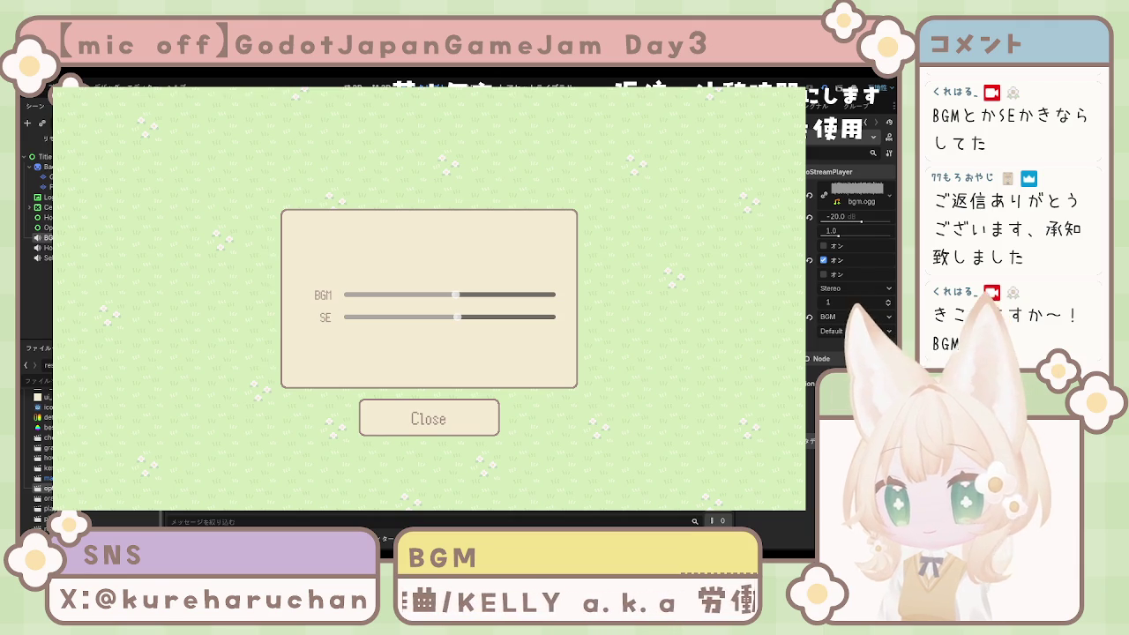
{"action": "left_click", "coordinate": [484, 408]}
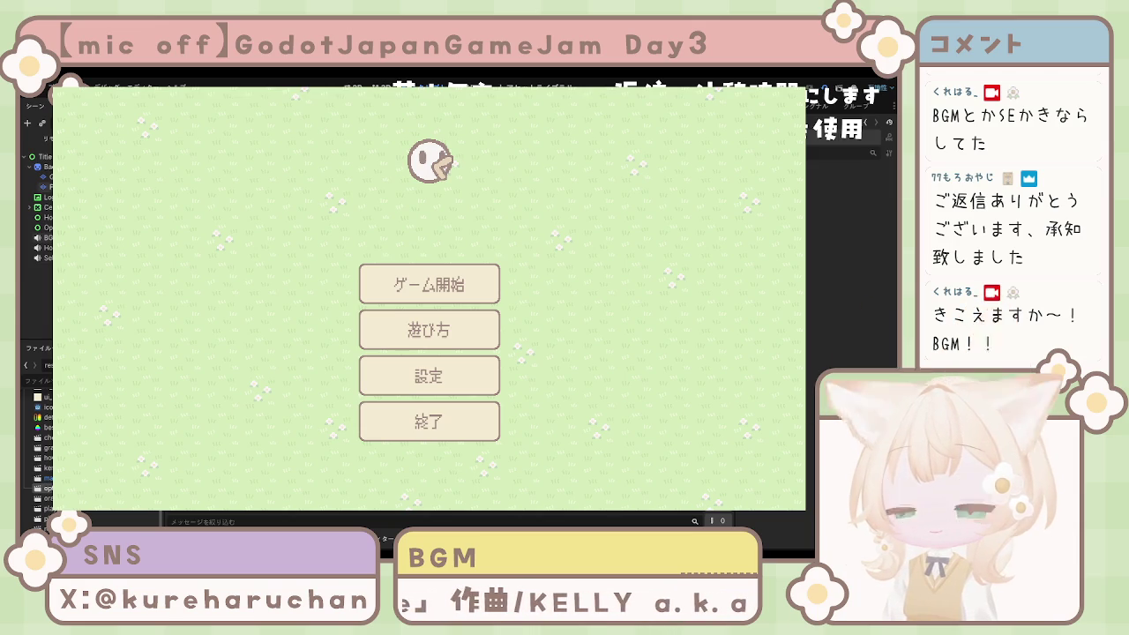
- Inspect the BGM node and the Options root node, then restart the game
{"action": "left_click", "coordinate": [42, 237]}
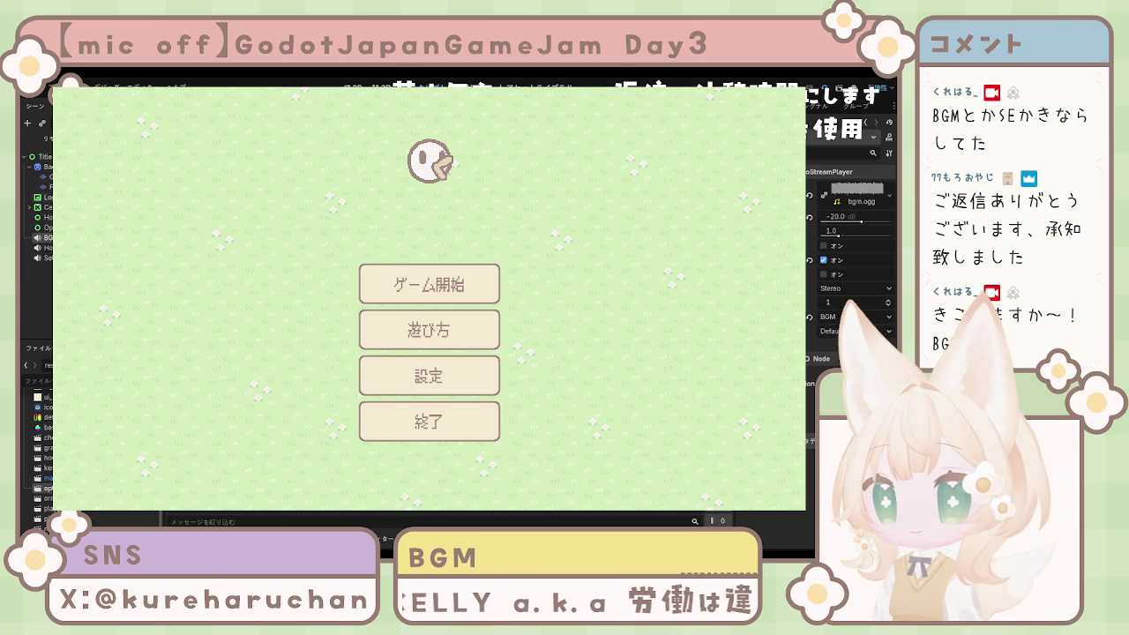
{"action": "left_click", "coordinate": [39, 227]}
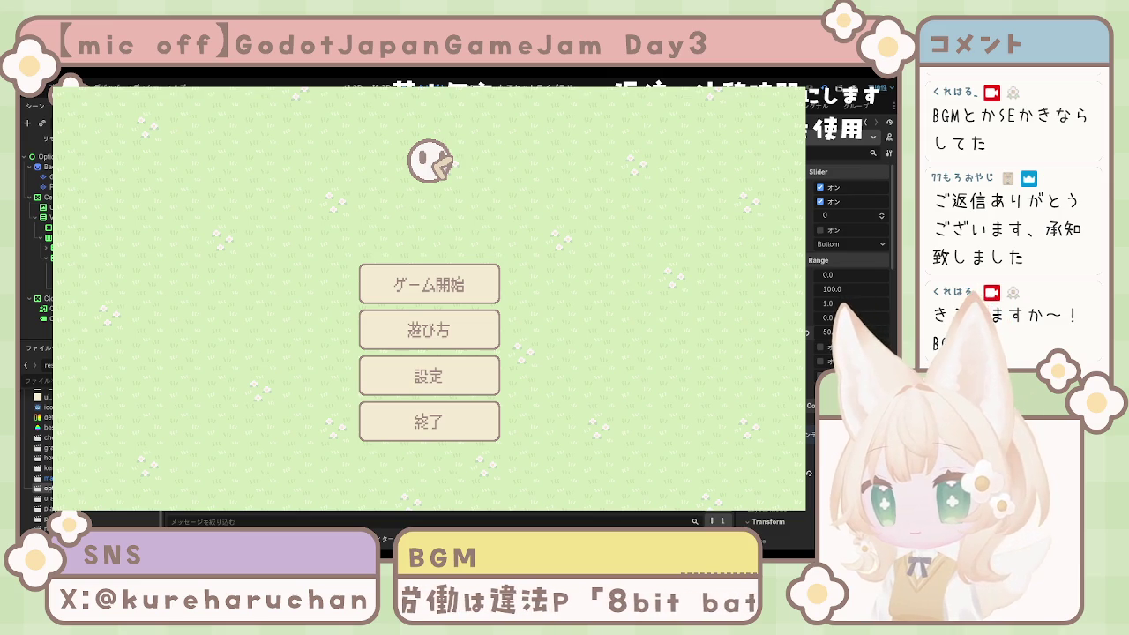
{"action": "key", "text": "F6"}
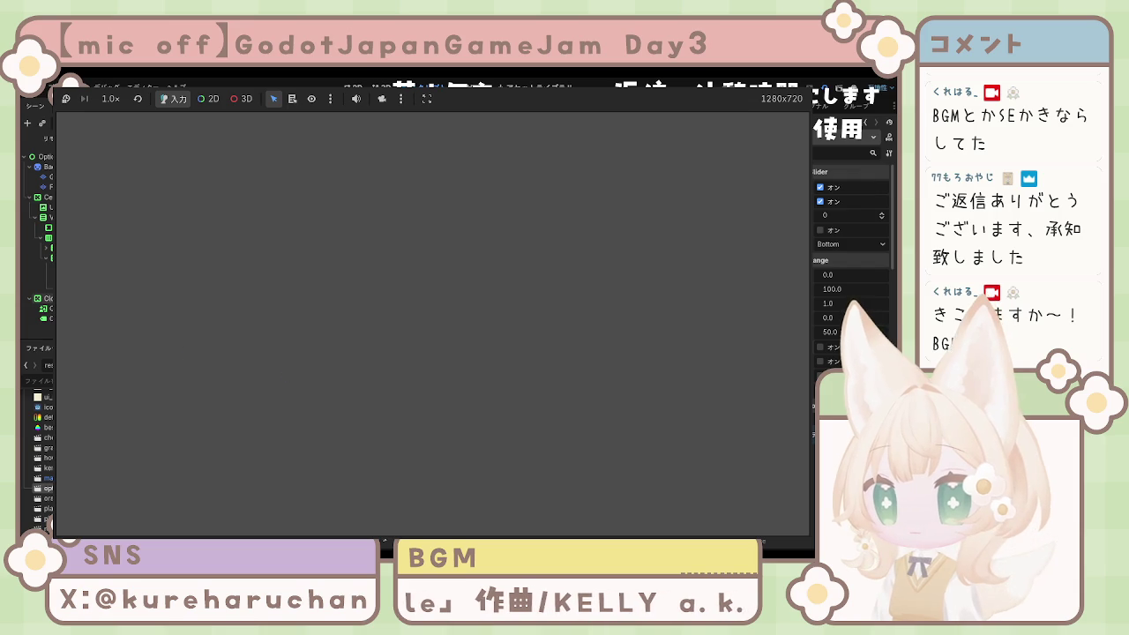
- Close the blank game window, rerun the game, and lower the SE and BGM volumes in 設定
{"action": "left_click", "coordinate": [834, 332]}
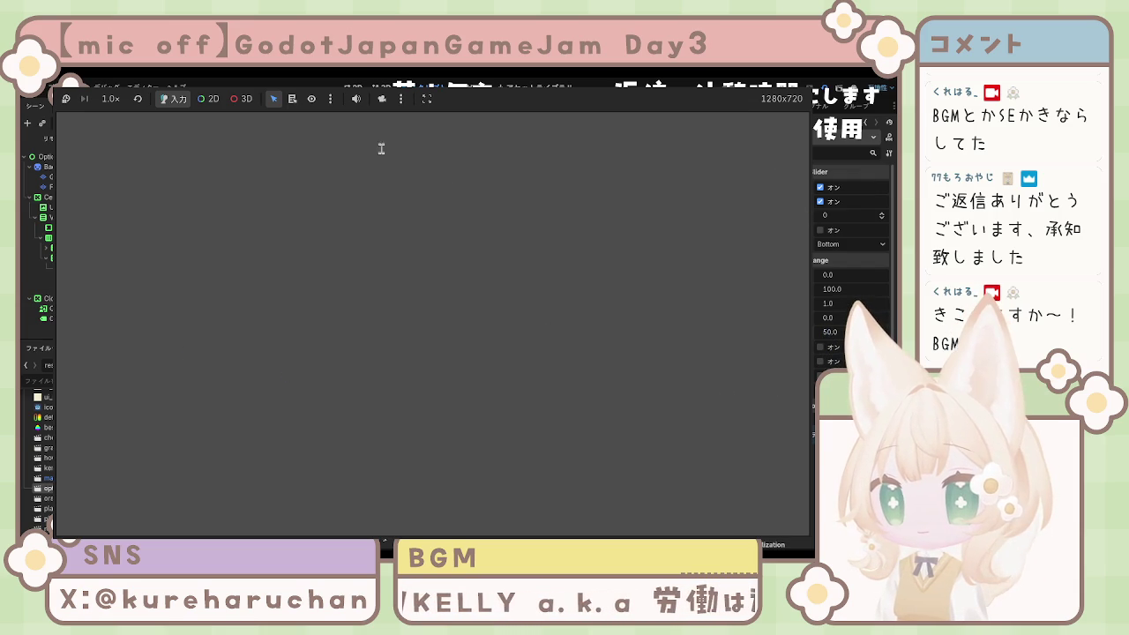
{"action": "left_click", "coordinate": [821, 85]}
{"action": "key", "text": "F5"}
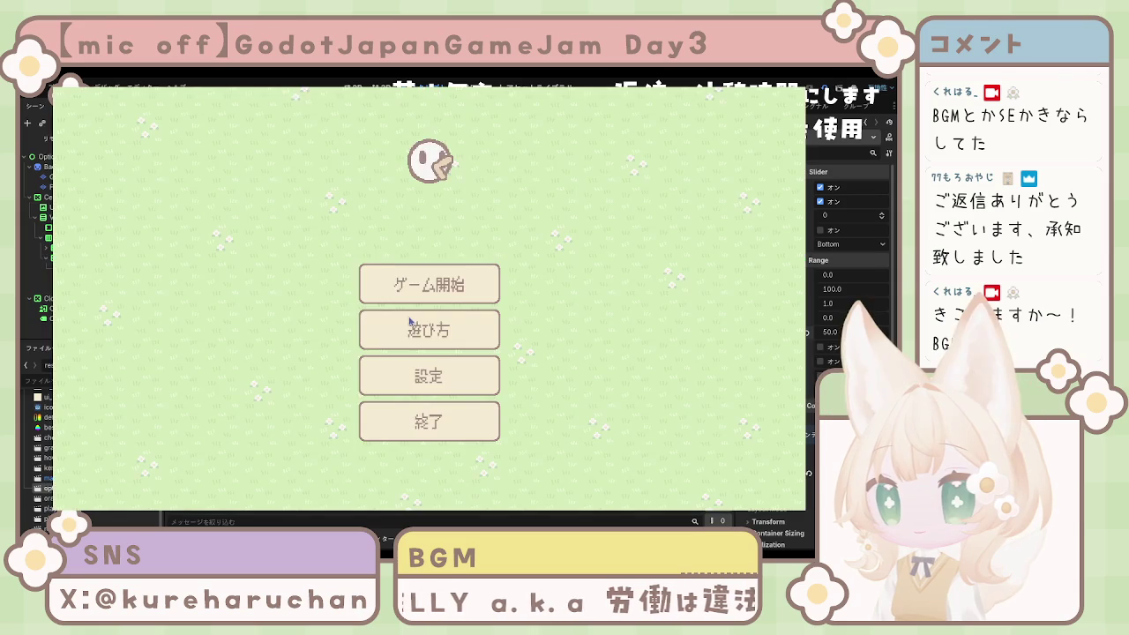
{"action": "left_click", "coordinate": [441, 373]}
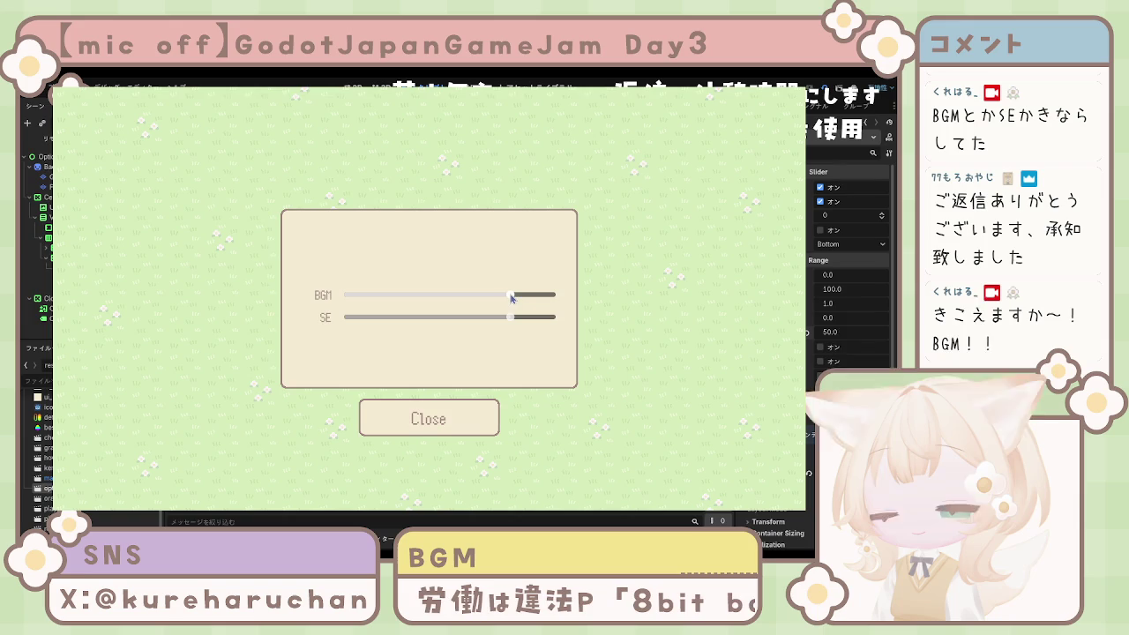
{"action": "left_click", "coordinate": [441, 318]}
{"action": "left_click", "coordinate": [442, 296]}
{"action": "left_click", "coordinate": [448, 418]}
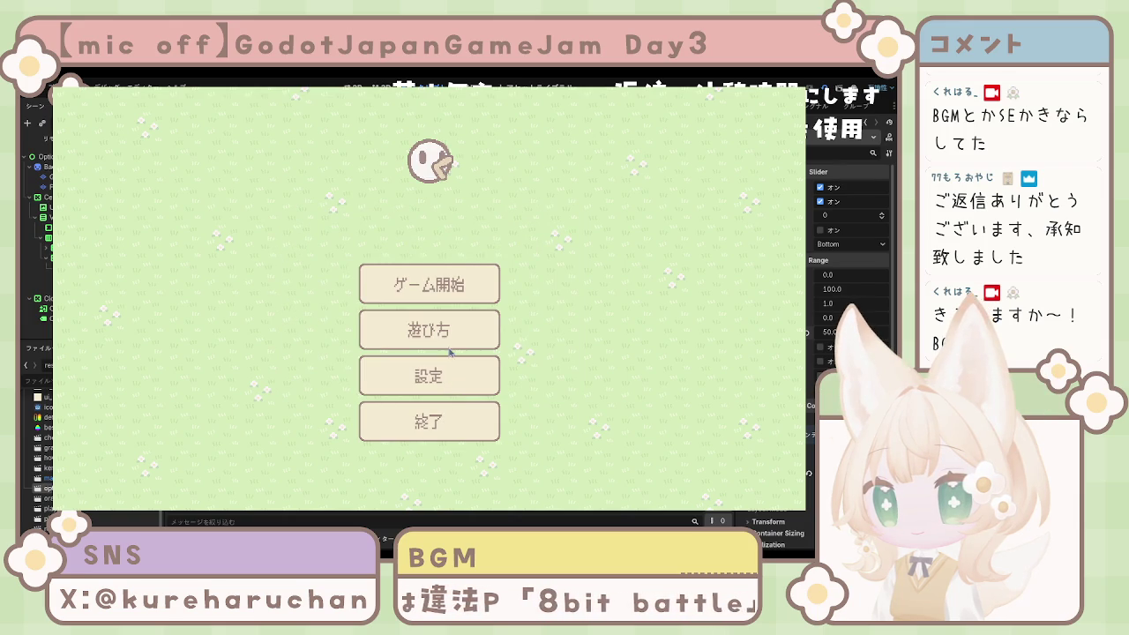
- Start a new game, pause it, return to the title screen, and quit with 終了
{"action": "left_click", "coordinate": [444, 376]}
{"action": "left_click", "coordinate": [445, 416]}
{"action": "left_click", "coordinate": [447, 300]}
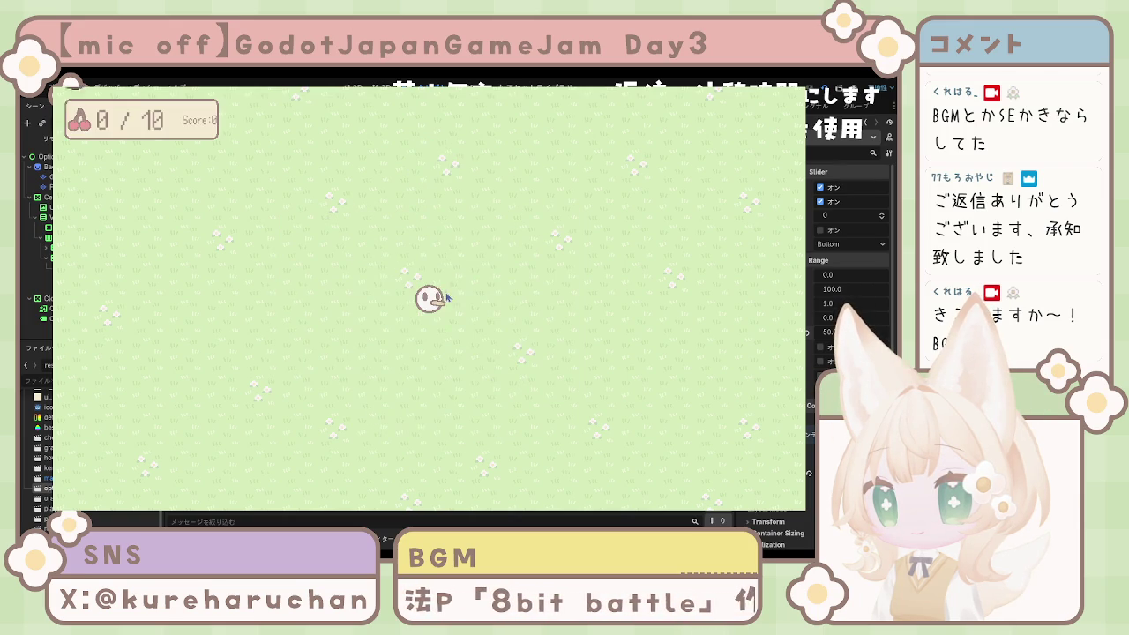
{"action": "key", "text": "Escape"}
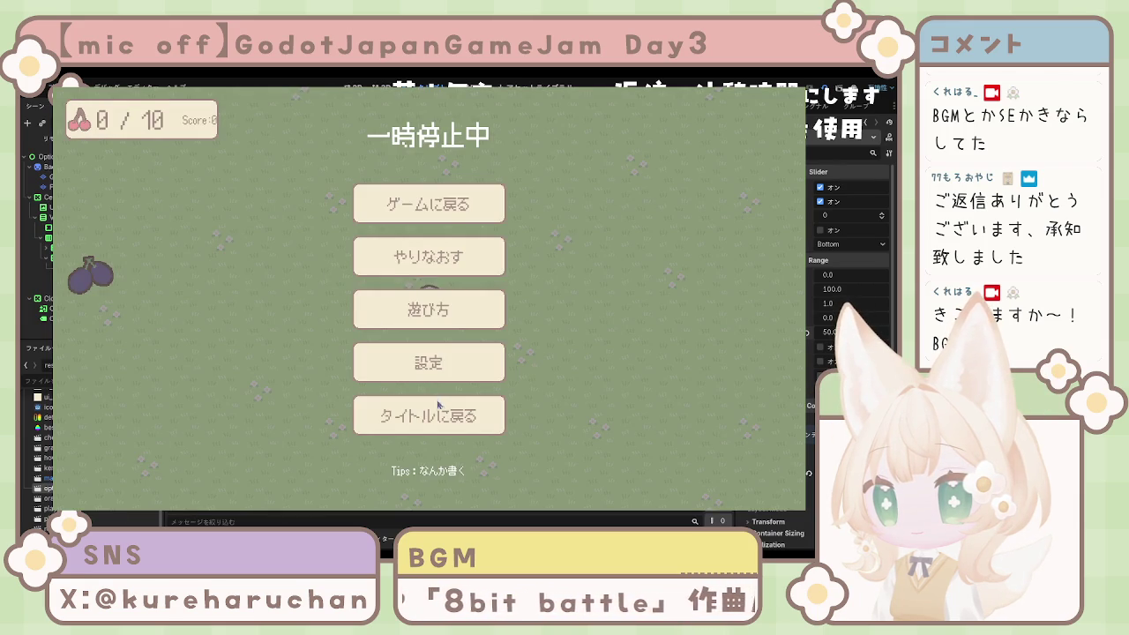
{"action": "left_click", "coordinate": [441, 412]}
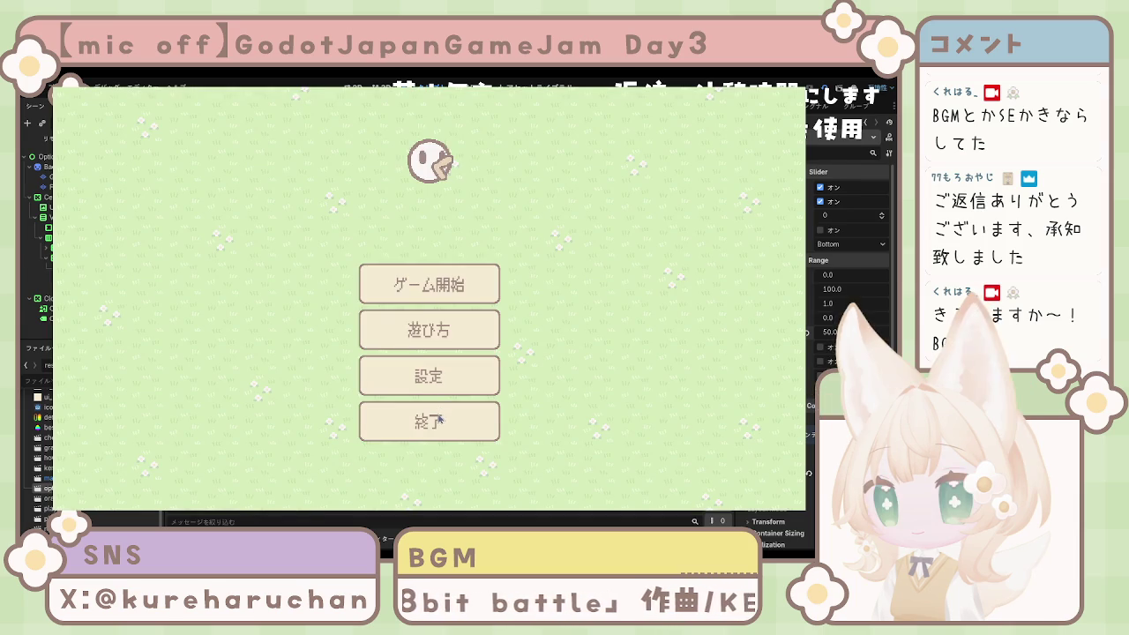
{"action": "left_click", "coordinate": [439, 418]}
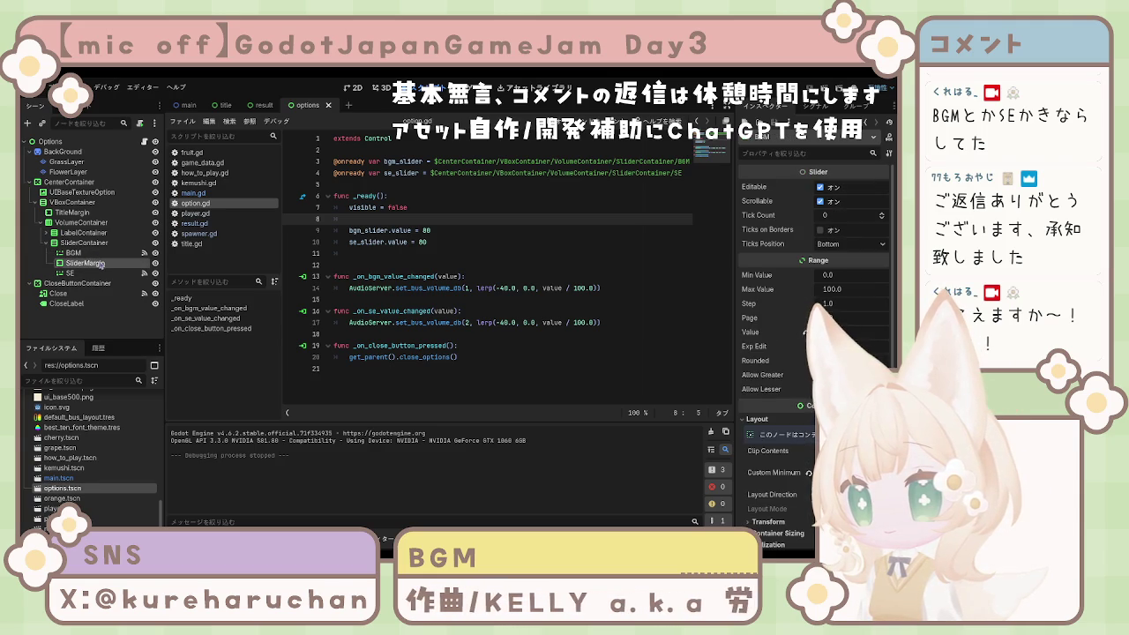
- Inspect the BGM and SE slider nodes' properties, then go to the BGM starting value in option.gd
{"action": "left_click", "coordinate": [101, 263]}
{"action": "left_click", "coordinate": [104, 254]}
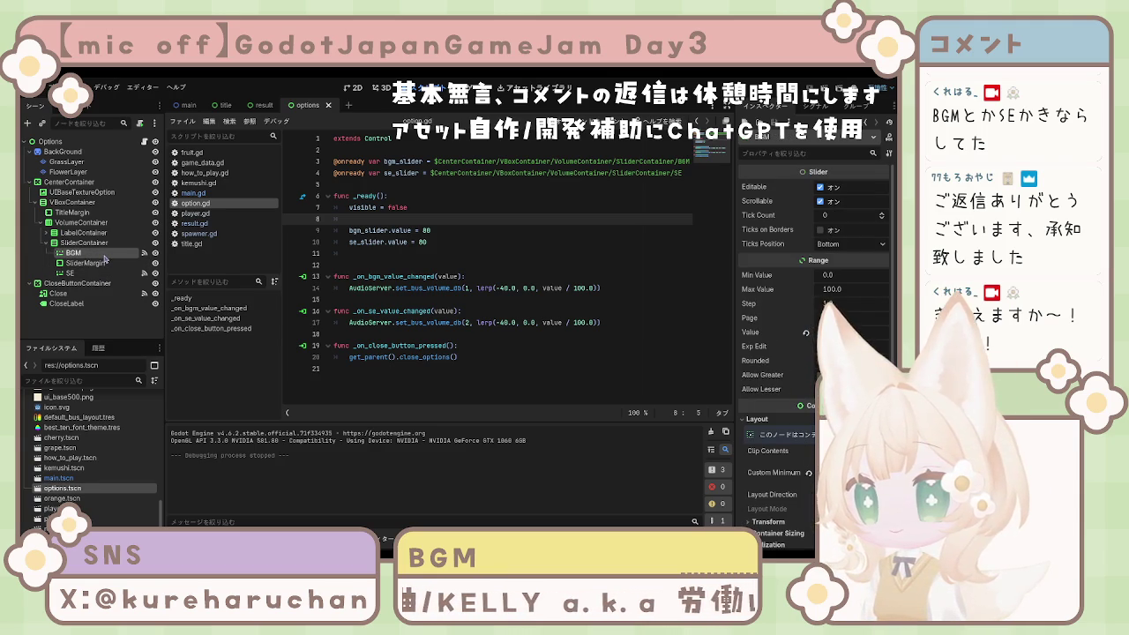
{"action": "left_click", "coordinate": [96, 274]}
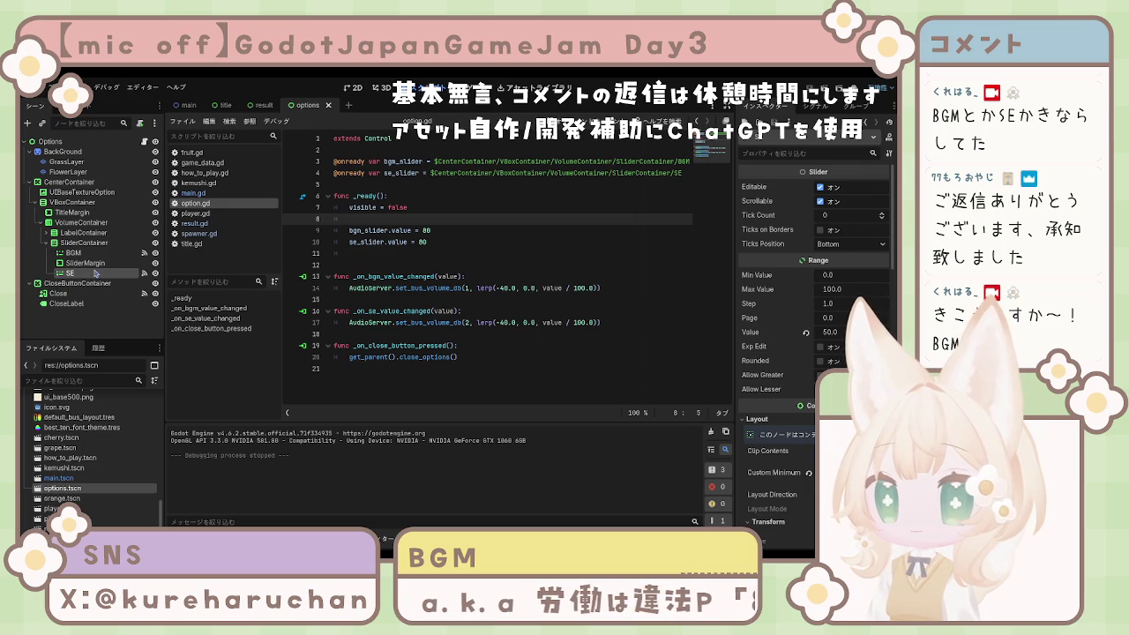
{"action": "left_click", "coordinate": [74, 252]}
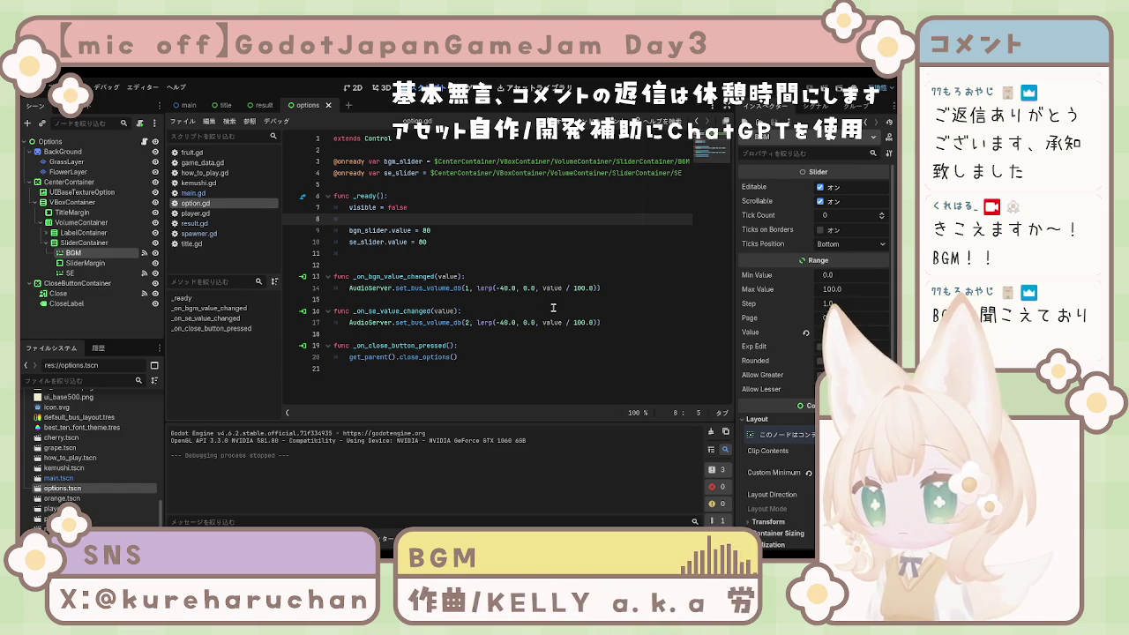
{"action": "left_click", "coordinate": [426, 230]}
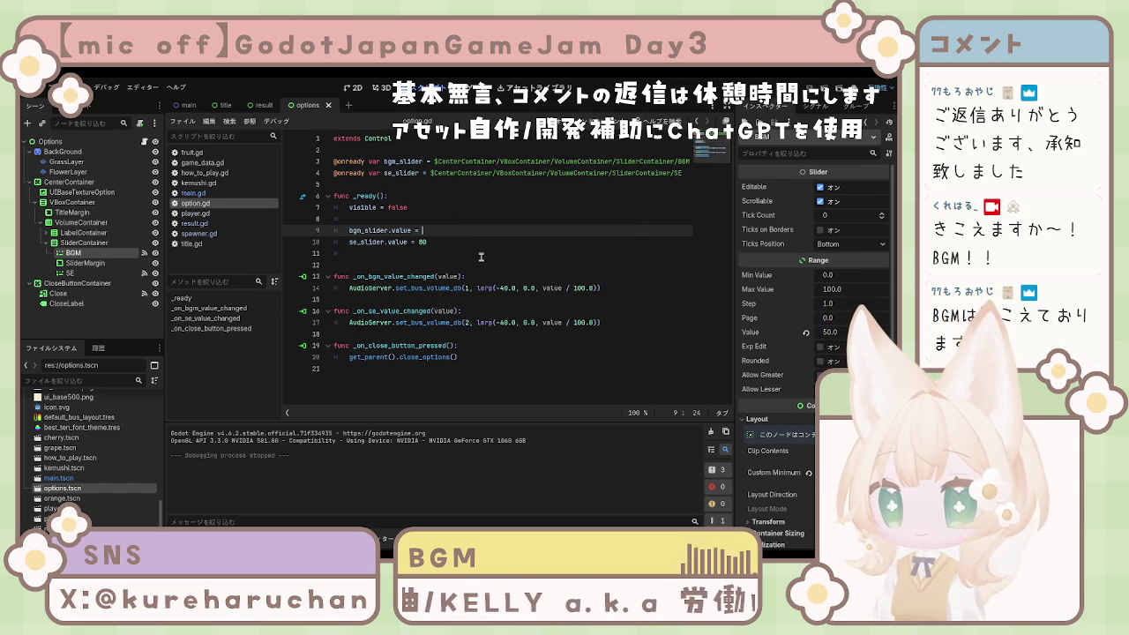
{"action": "type", "text": "50"}
- Set both slider starting values to 50 in option.gd and save it
{"action": "key", "text": "BackSpace"}
{"action": "type", "text": "50"}
{"action": "left_click", "coordinate": [441, 242]}
{"action": "type", "text": "50"}
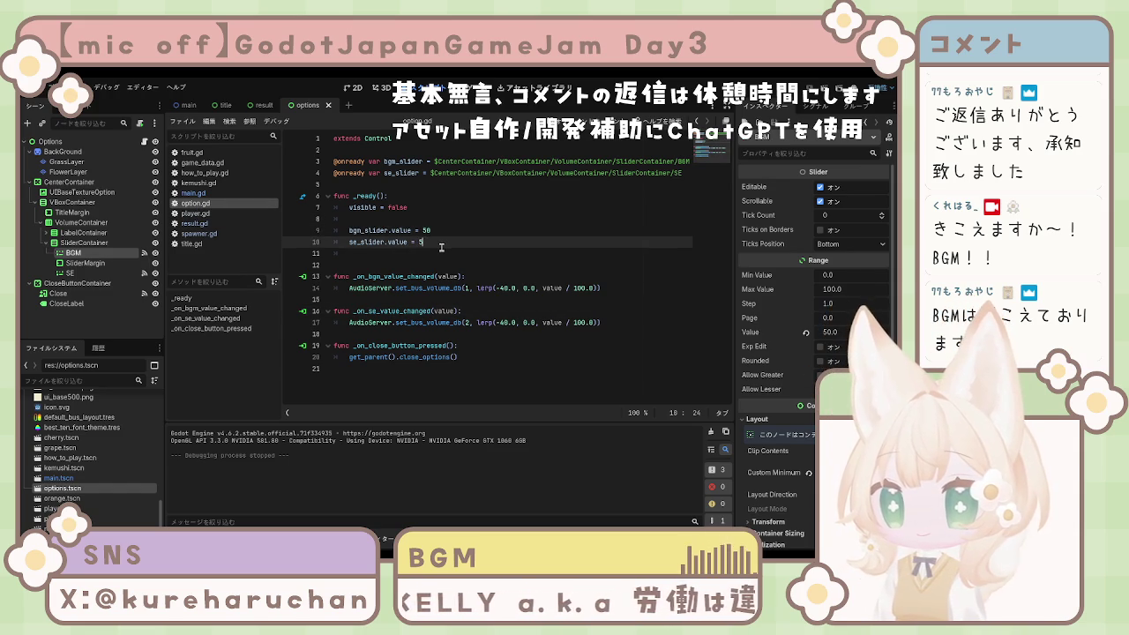
{"action": "key", "text": "Return"}
{"action": "key", "text": "ctrl+s"}
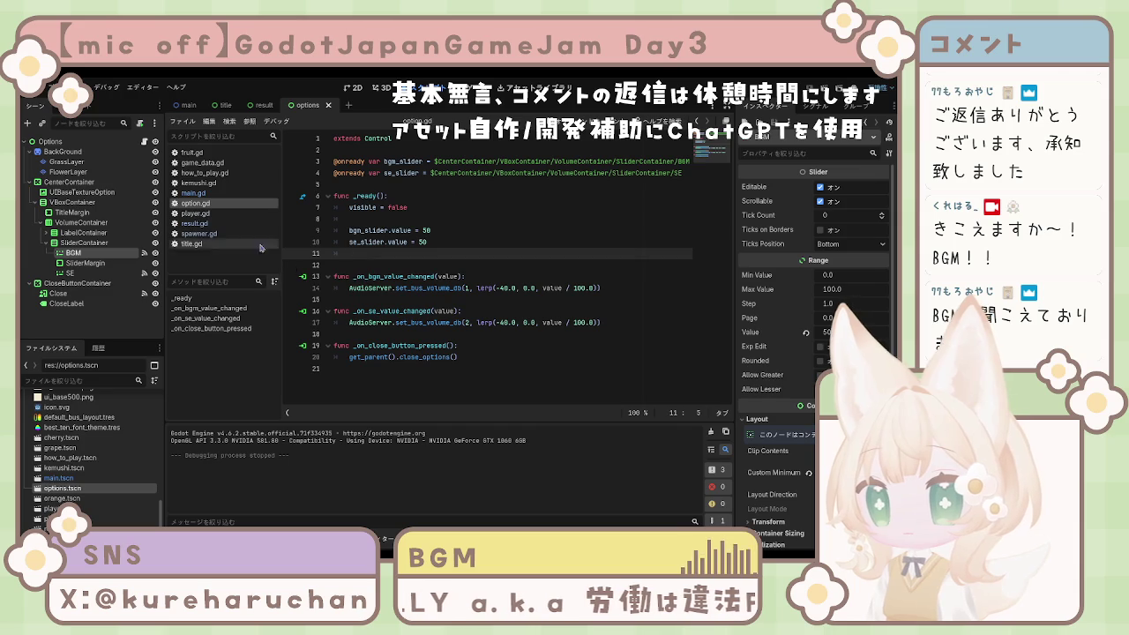
- Add bgm_volume := 50.0 and se_volume := 50.0 to game_data.gd and save
{"action": "left_click", "coordinate": [203, 162]}
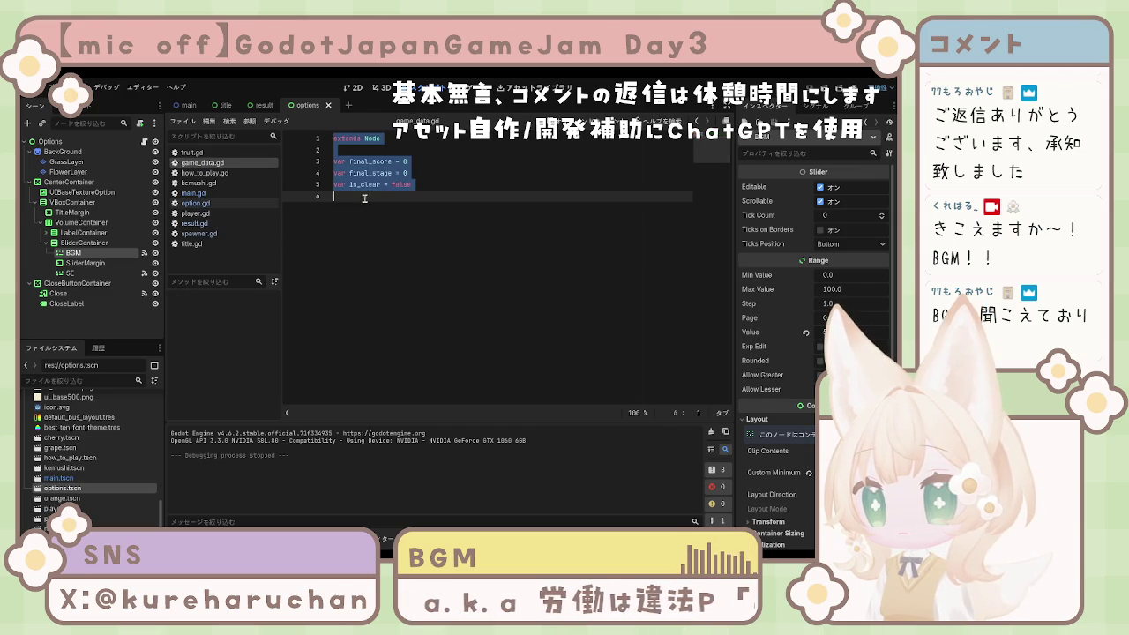
{"action": "left_click", "coordinate": [392, 198]}
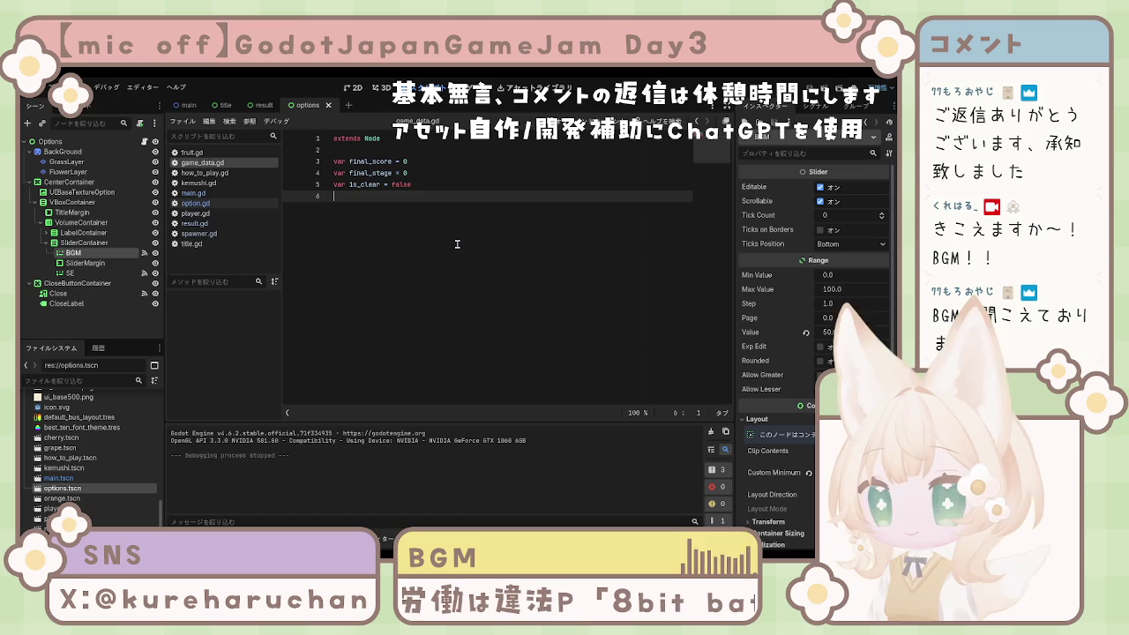
{"action": "type", "text": "var bgm_volume := 80.0 var se_volume := 80.0"}
{"action": "left_click_drag", "start_coordinate": [416, 207], "coordinate": [399, 207]}
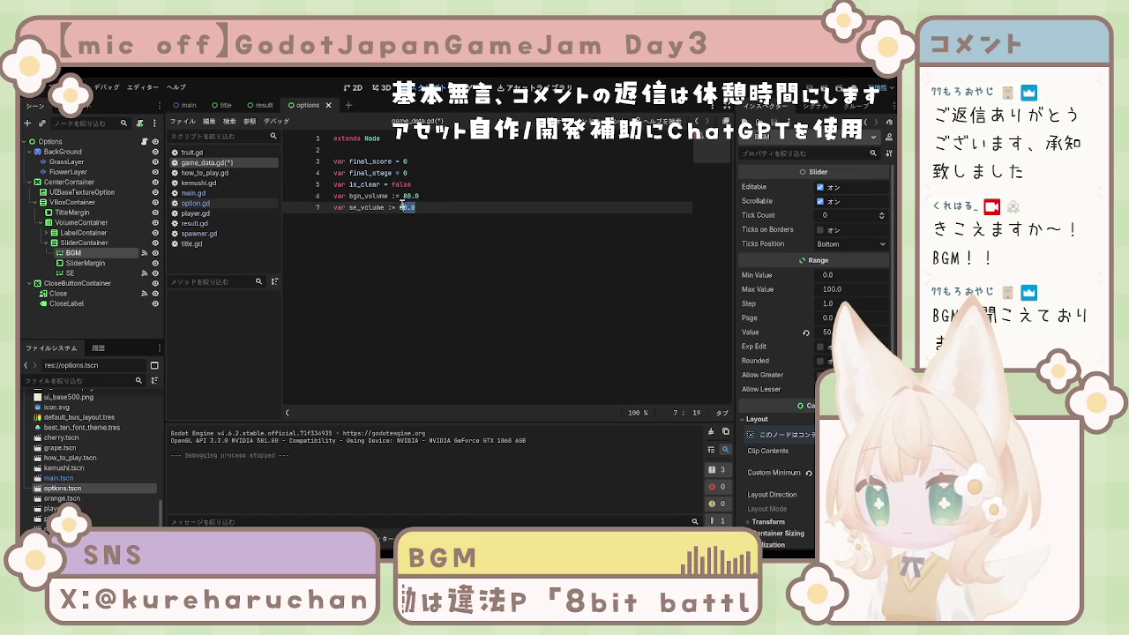
{"action": "type", "text": "5"}
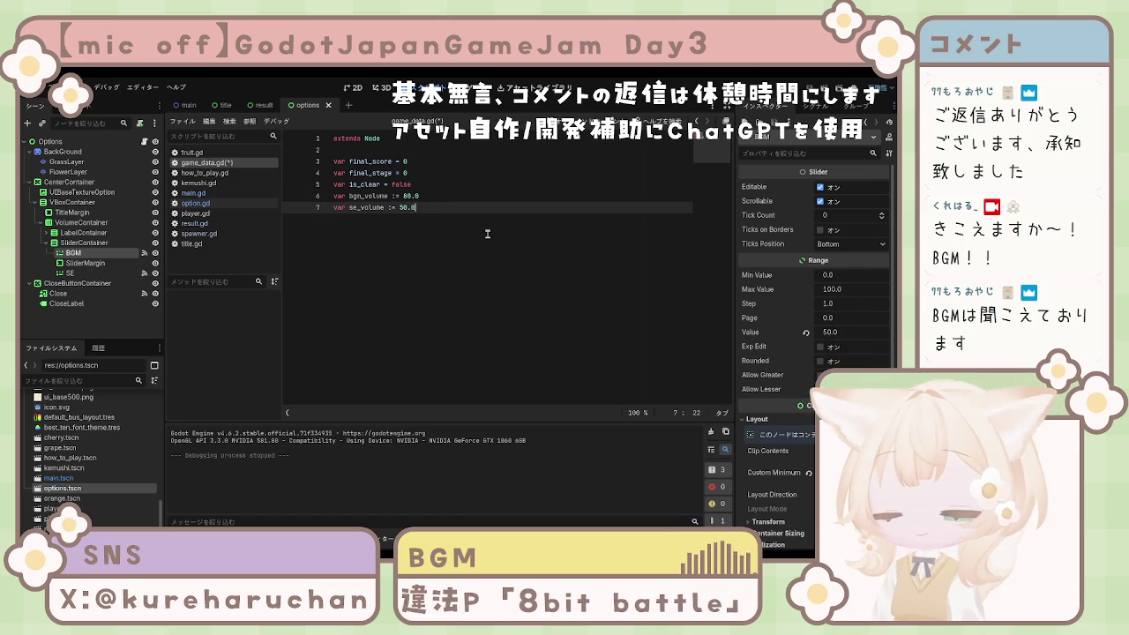
{"action": "key", "text": "Return"}
{"action": "left_click", "coordinate": [405, 196]}
{"action": "type", "text": "5"}
{"action": "left_click", "coordinate": [460, 234]}
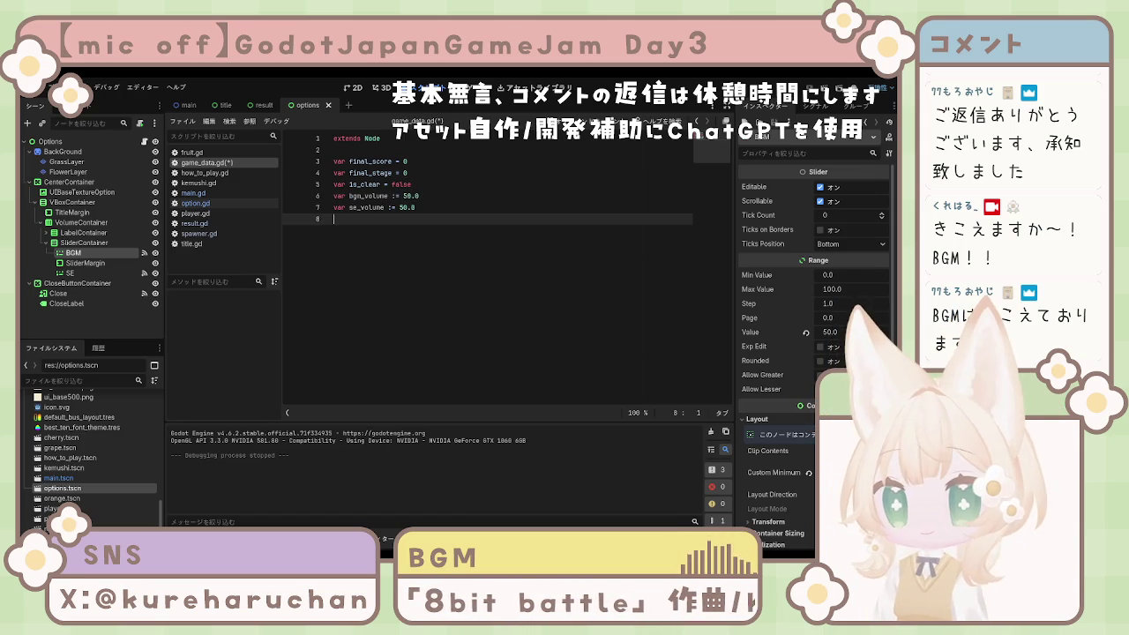
{"action": "key", "text": "BackSpace"}
{"action": "key", "text": "ctrl+s"}
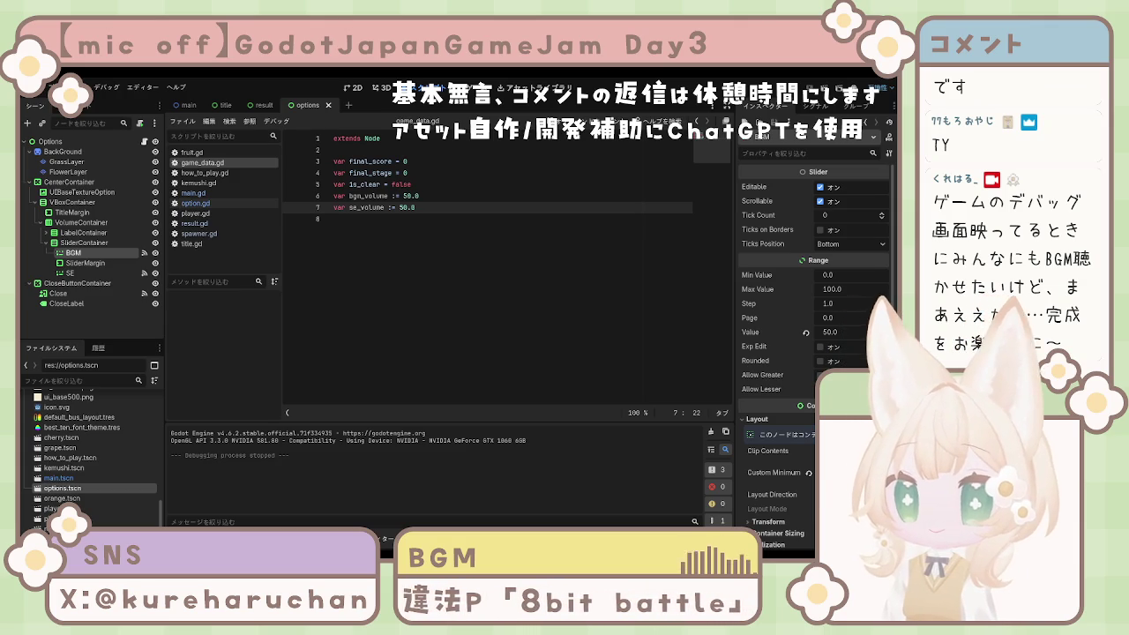
- Switch from game_data.gd back to the option.gd script
{"action": "left_click", "coordinate": [336, 218]}
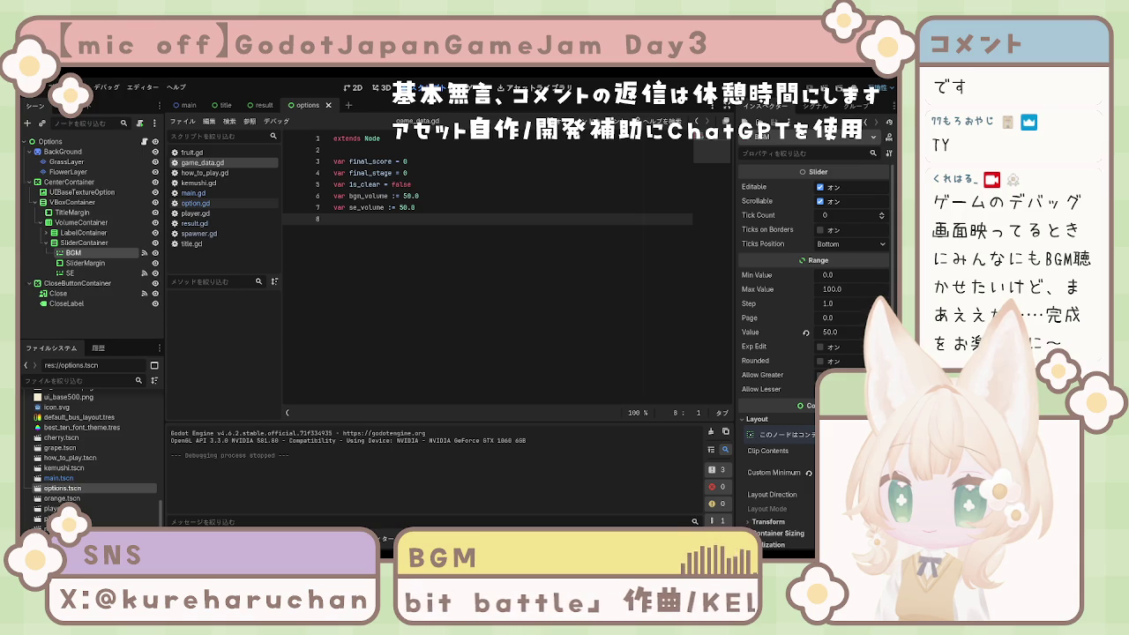
{"action": "left_click", "coordinate": [195, 203]}
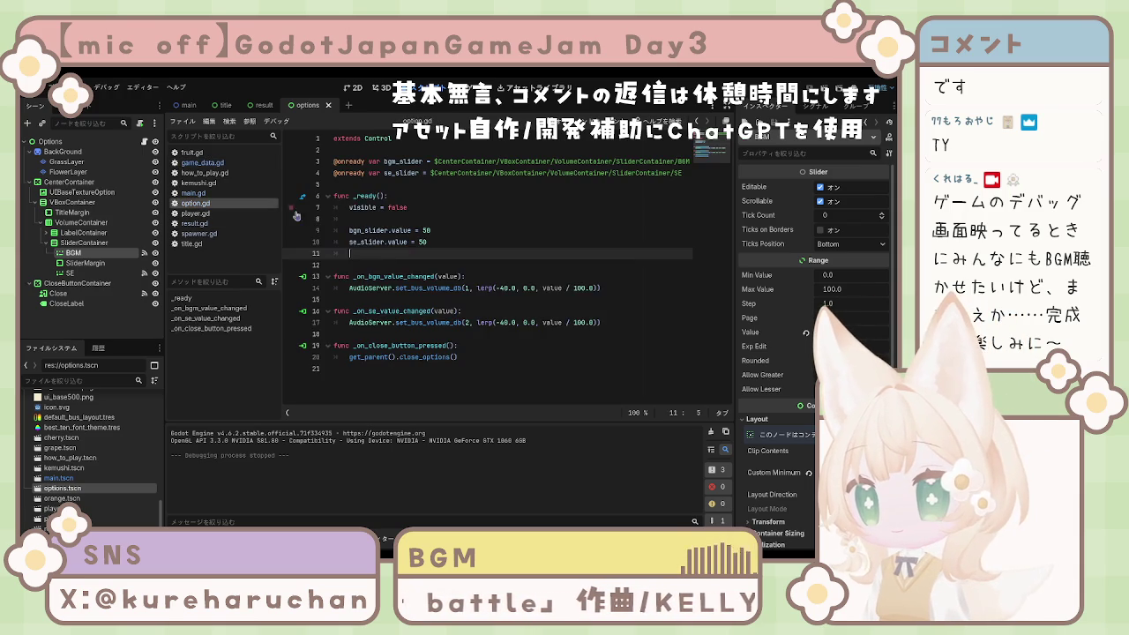
- Replace the slider assignments in _ready so both sliders read their values from GameData
{"action": "left_click_drag", "start_coordinate": [412, 215], "coordinate": [460, 201]}
{"action": "left_click", "coordinate": [388, 185]}
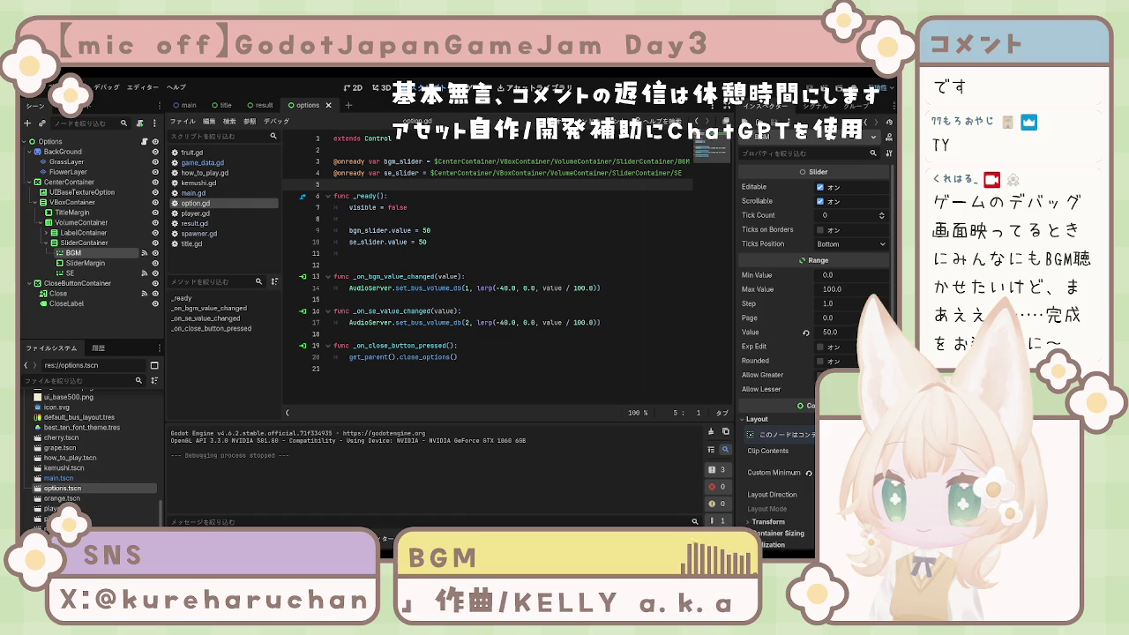
{"action": "left_click", "coordinate": [404, 200]}
{"action": "left_click", "coordinate": [431, 219]}
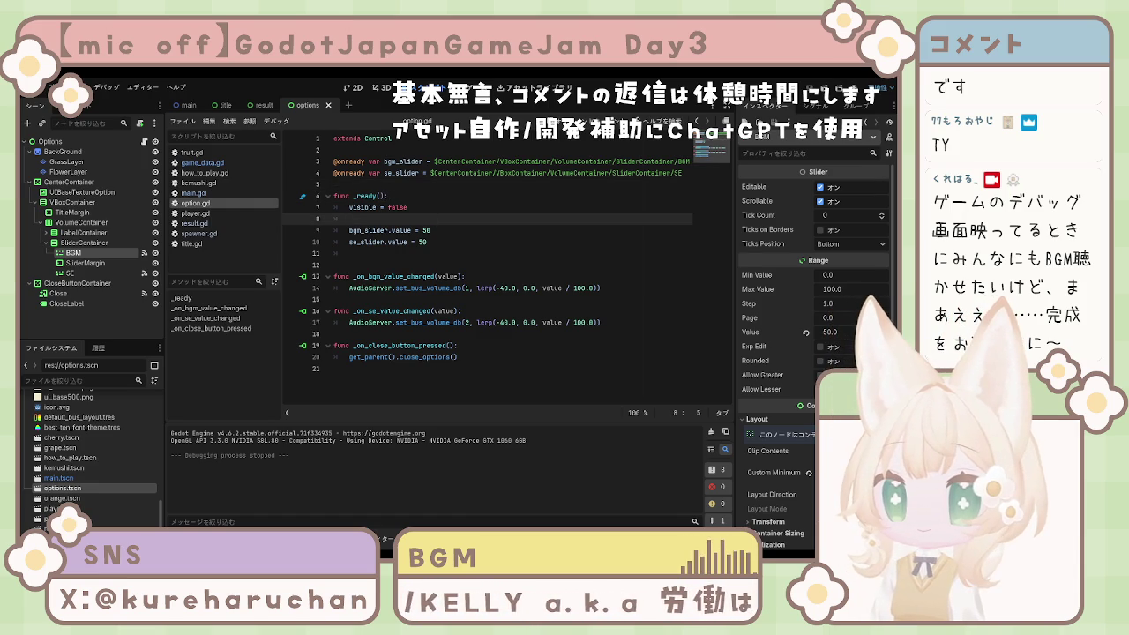
{"action": "mouse_move", "coordinate": [429, 242]}
{"action": "left_mouse_down"}
{"action": "mouse_move", "coordinate": [360, 241]}
{"action": "mouse_move", "coordinate": [349, 230]}
{"action": "left_mouse_up"}
{"action": "type", "text": "bgm_slider.value = GameData.bgm_volume se_slider.value = GameData.se_volume"}
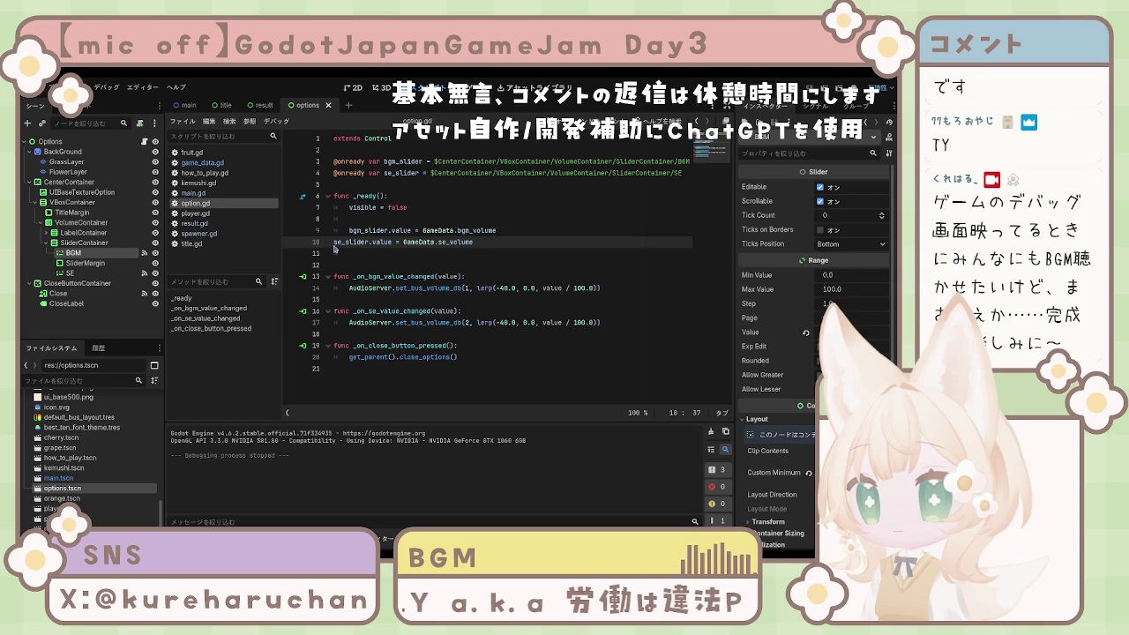
{"action": "left_click", "coordinate": [487, 266]}
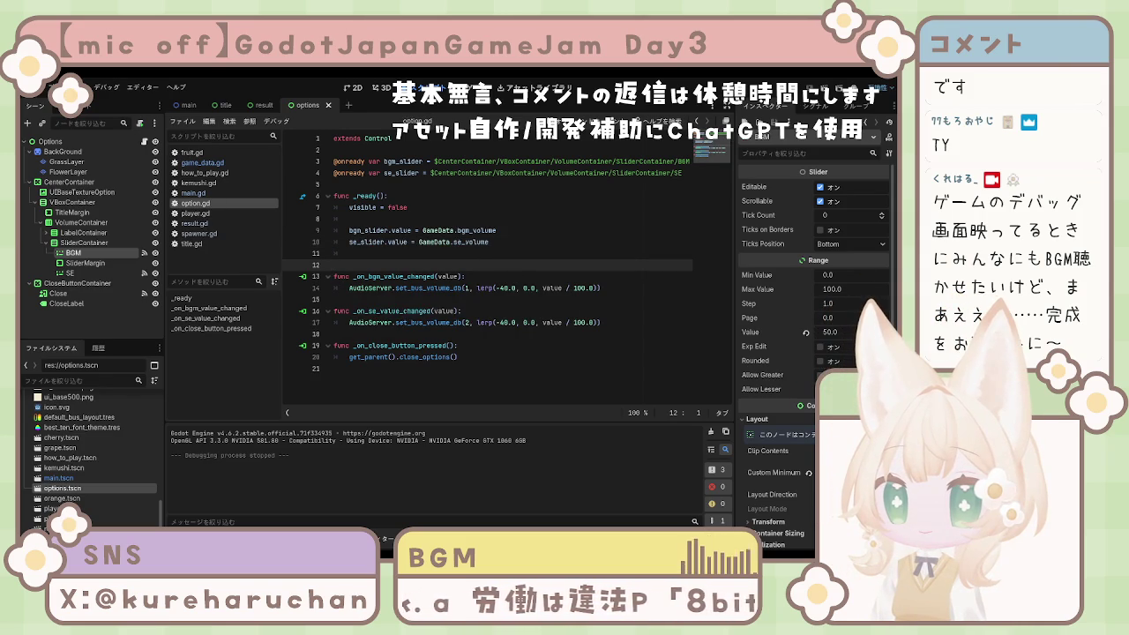
- Replace the BGM and SE value-changed handlers with versions that store the value in GameData
{"action": "scroll", "coordinate": [812, 352], "scroll_direction": "down", "scroll_amount": 4}
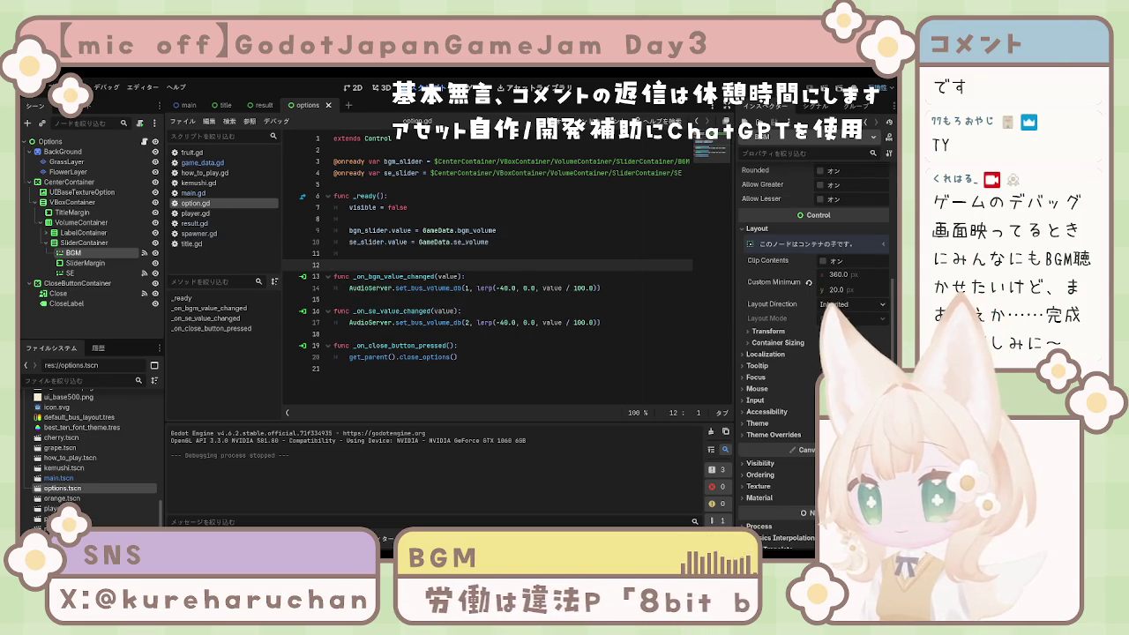
{"action": "left_click", "coordinate": [353, 299]}
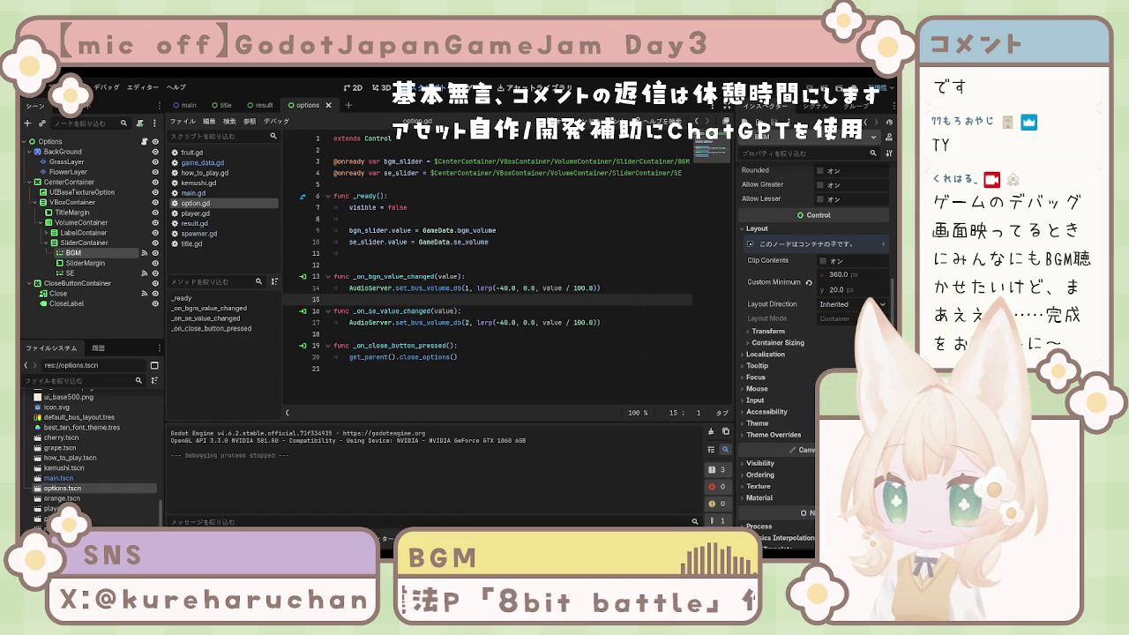
{"action": "left_click", "coordinate": [353, 333]}
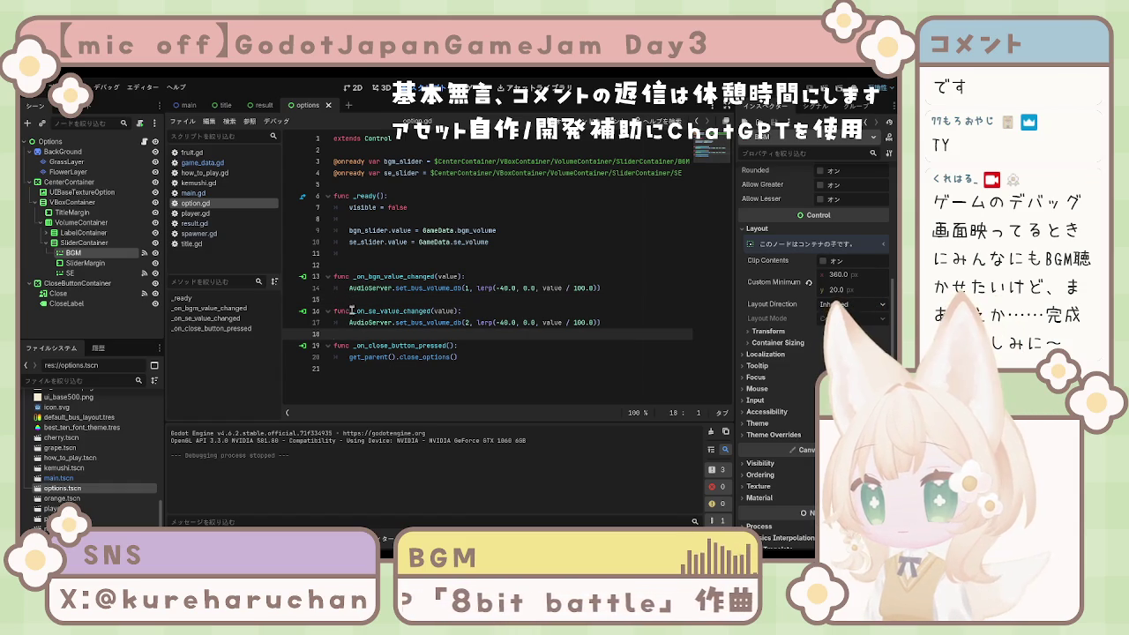
{"action": "left_click_drag", "start_coordinate": [335, 276], "coordinate": [610, 287]}
{"action": "type", "text": "func _on_bgm_value_changed(value): \t \tGameData.bgm_volume = value \t \tAudioServer.set_bus_volume_db( \t\t1, \t\tlerp(-40.0, 0.0, value / 100.0) \t)"}
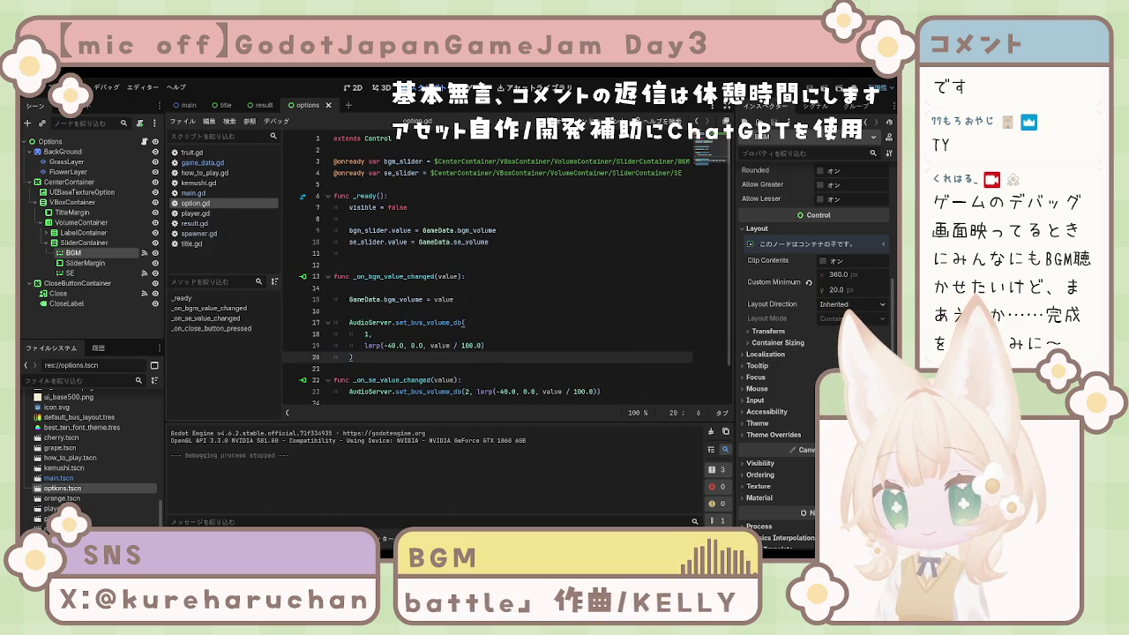
{"action": "scroll", "coordinate": [334, 339], "scroll_direction": "down", "scroll_amount": 1}
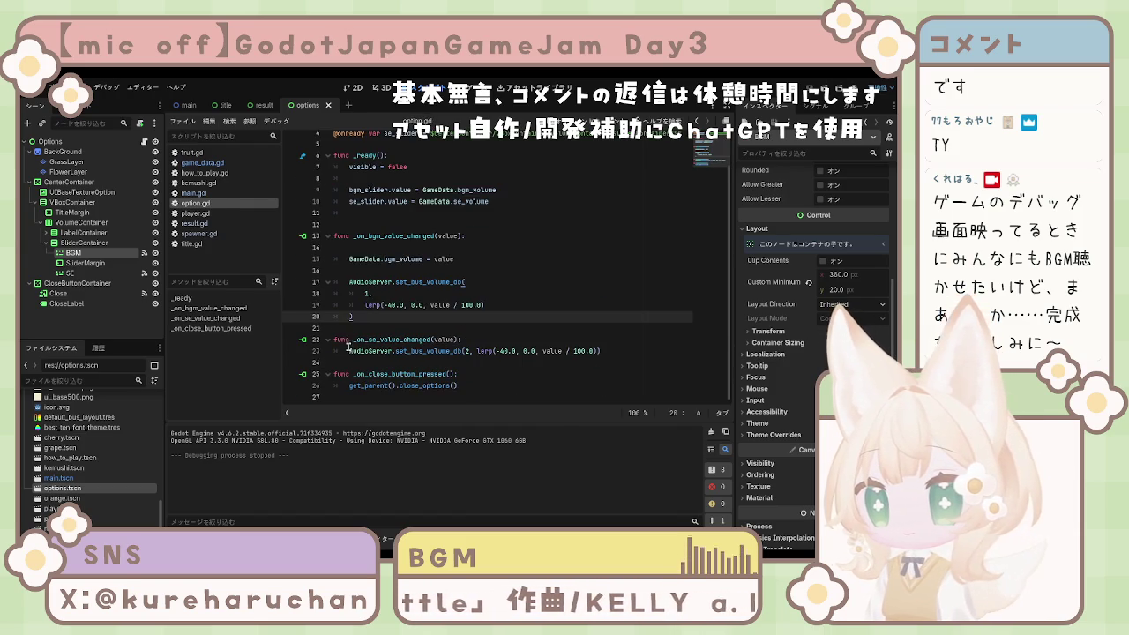
{"action": "left_click_drag", "start_coordinate": [334, 339], "coordinate": [629, 351]}
{"action": "type", "text": "func _on_se_value_changed(value):  \tGameData.se_volume = value  \tAudioServer.set_bus_volume_db( \t\t2, \t\tlerp(-40.0, 0.0, value / 100.0) \t)"}
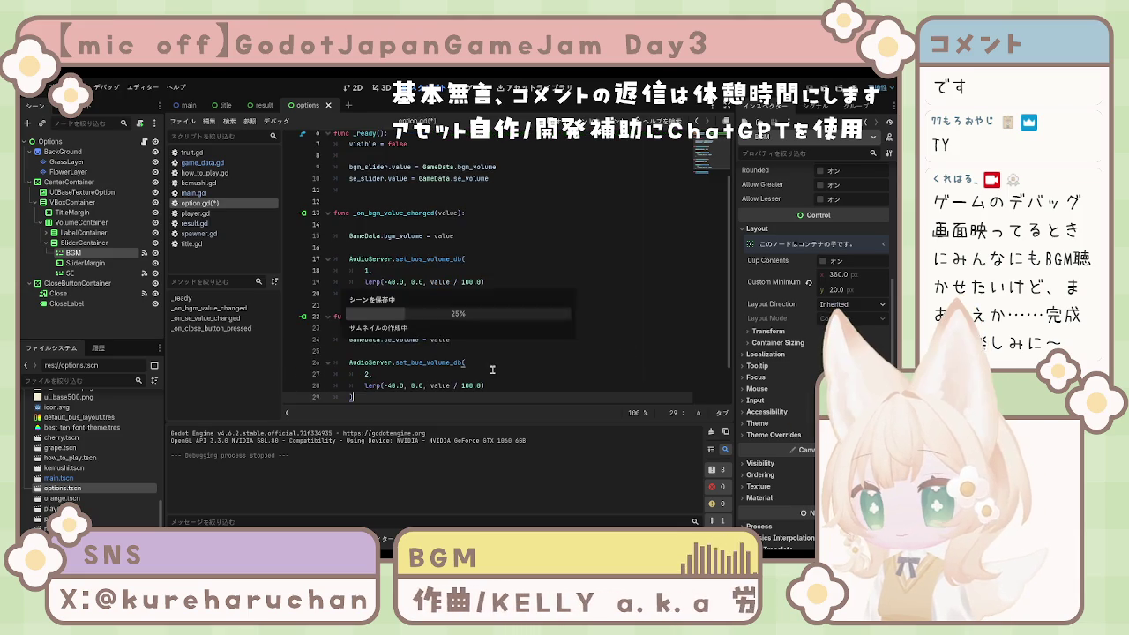
{"action": "scroll", "coordinate": [469, 376], "scroll_direction": "down", "scroll_amount": 2}
{"action": "scroll", "coordinate": [470, 376], "scroll_direction": "up", "scroll_amount": 3}
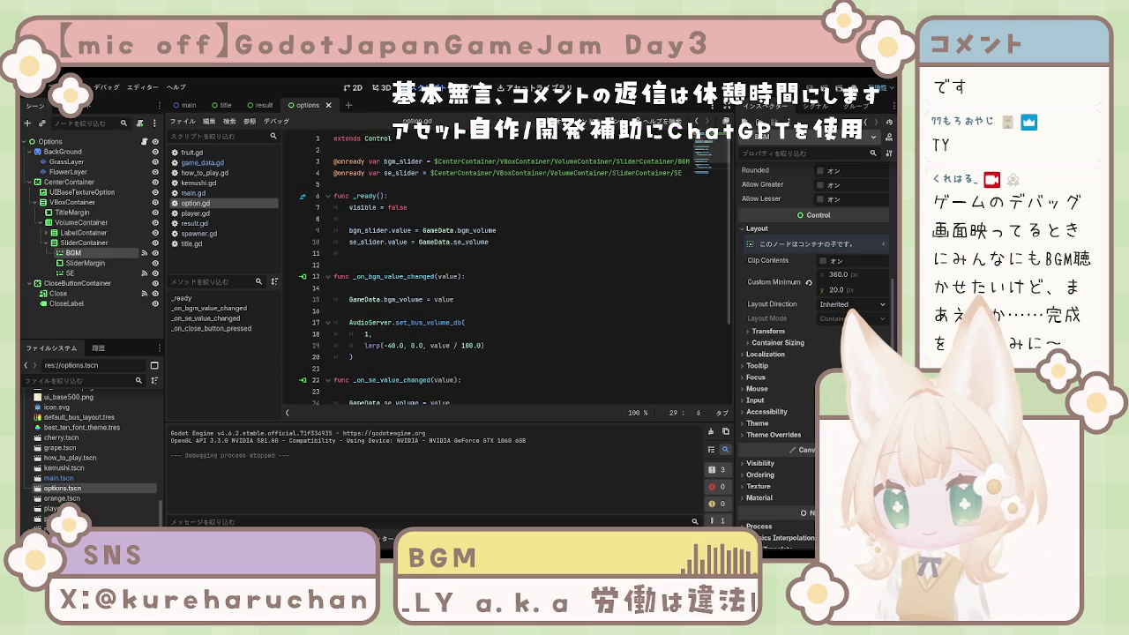
{"action": "left_click", "coordinate": [465, 276]}
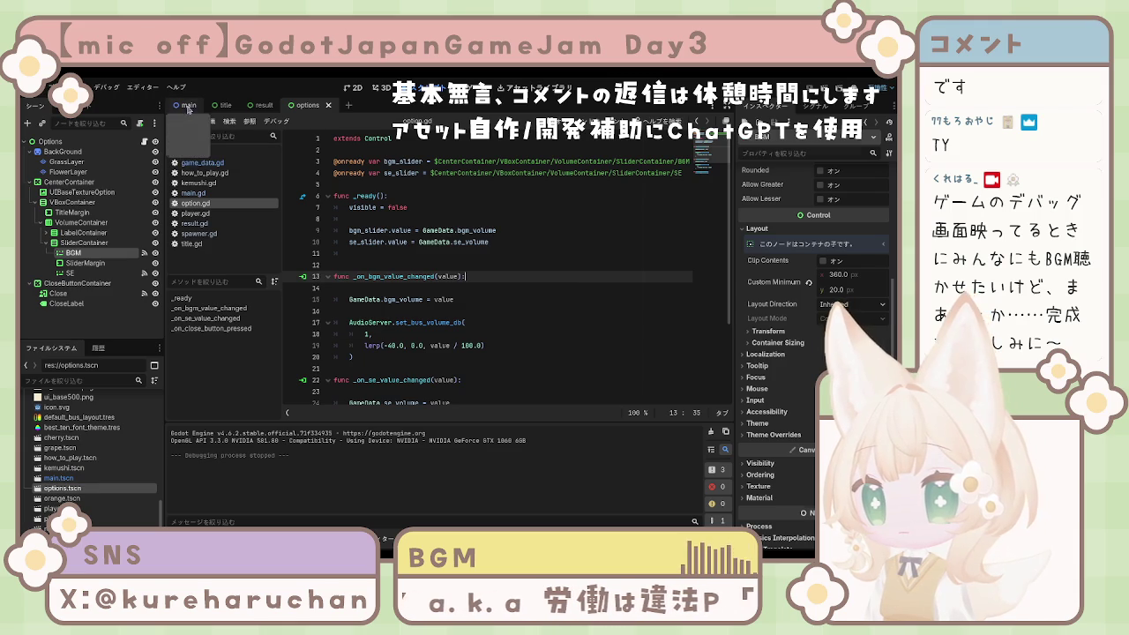
- Paste the bus 1 and bus 2 volume code at the end of main.gd's _ready
{"action": "left_click", "coordinate": [188, 107]}
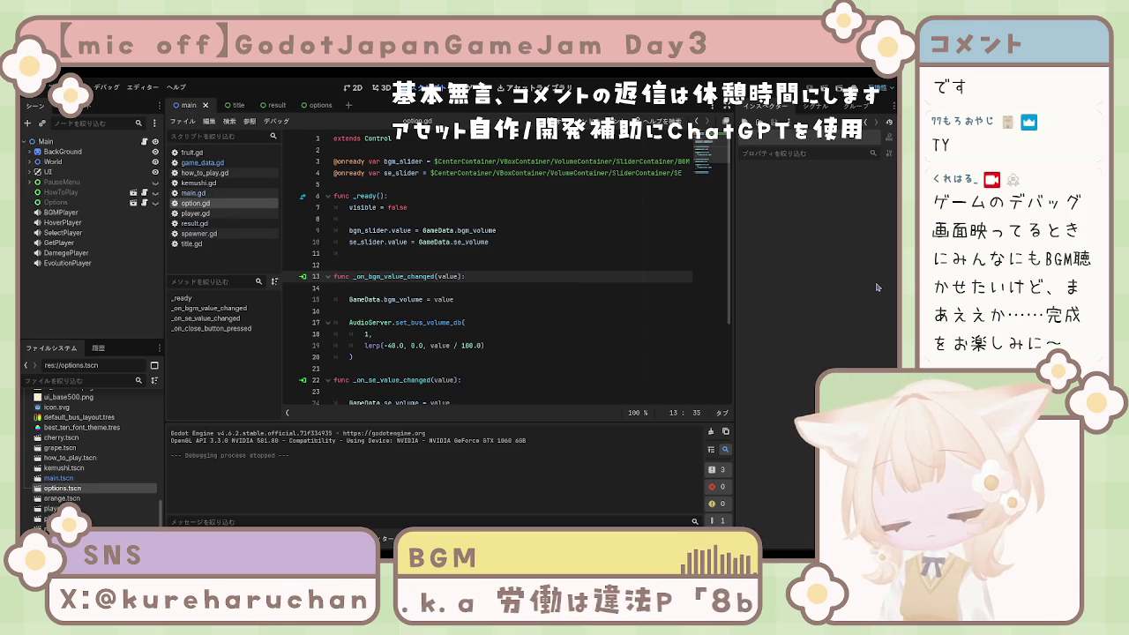
{"action": "left_click", "coordinate": [194, 192]}
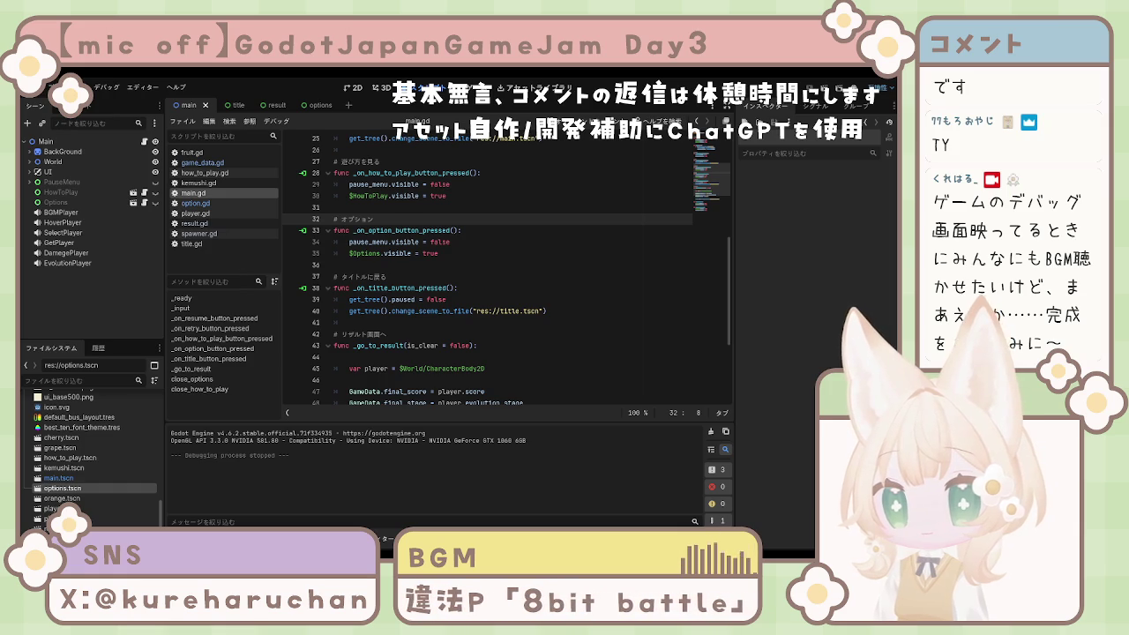
{"action": "scroll", "coordinate": [508, 265], "scroll_direction": "up", "scroll_amount": 8}
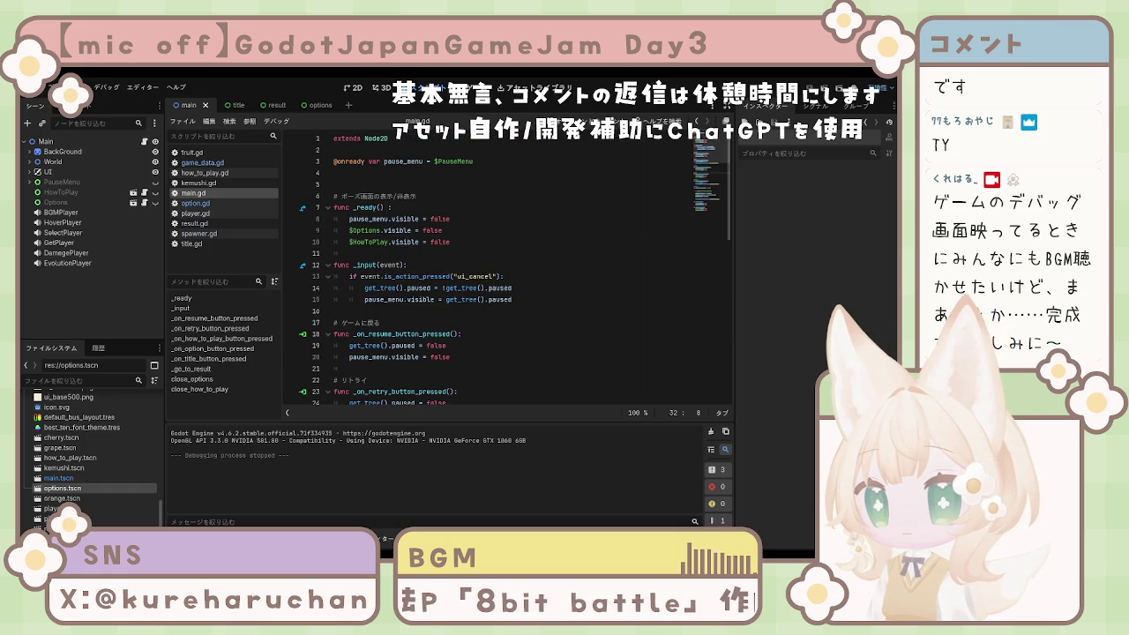
{"action": "left_click", "coordinate": [466, 244]}
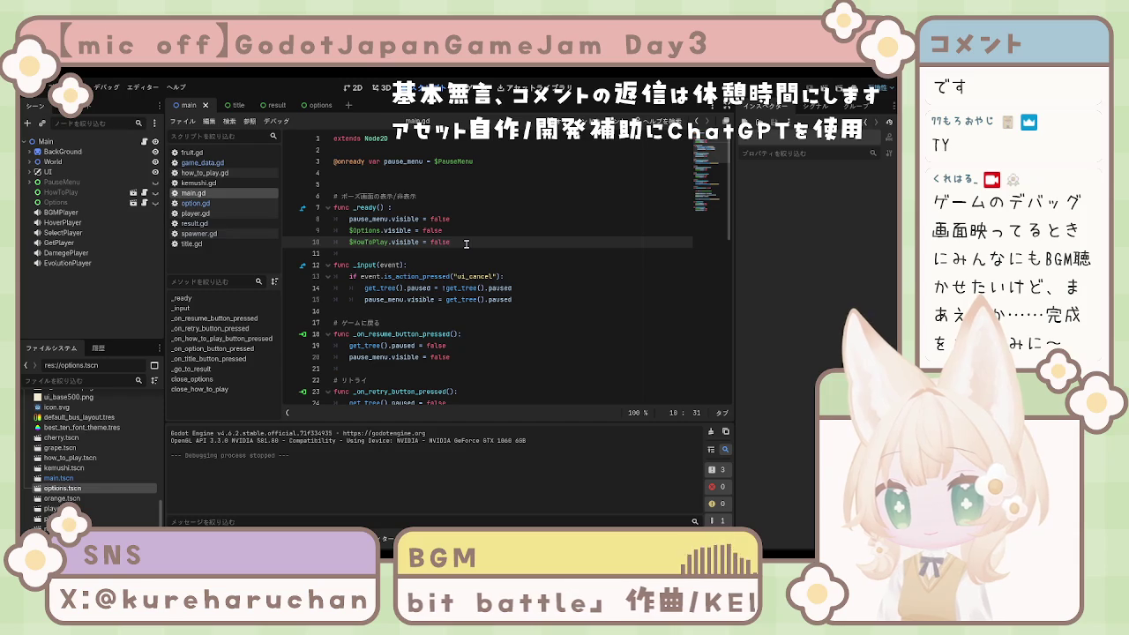
{"action": "key", "text": "Return"}
{"action": "type", "text": "AudioServer.set_bus_volume_db( \t1, \tlerp(-40.0, 0.0, GameData.bgm_volume / 100.0) )  AudioServer.set_bus_volume_db( \t2, \tlerp(-40.0, 0.0, GameData.se_volume / 100.0) )"}
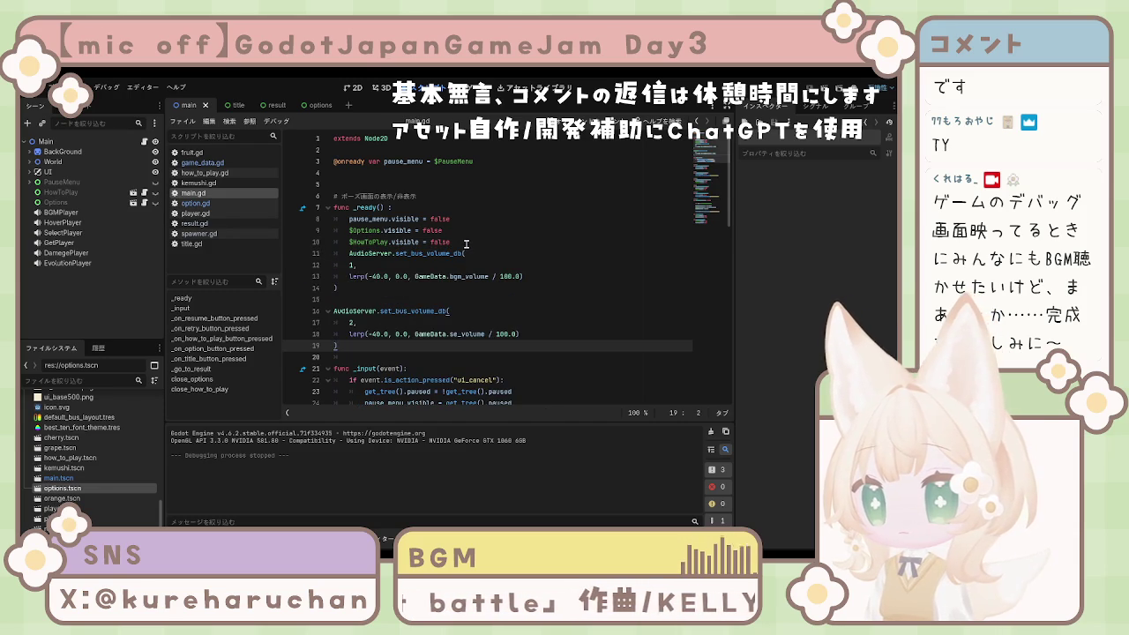
- Indent both AudioServer.set_bus_volume_db blocks into _ready and save main.gd
{"action": "left_click", "coordinate": [334, 312], "text": "shift"}
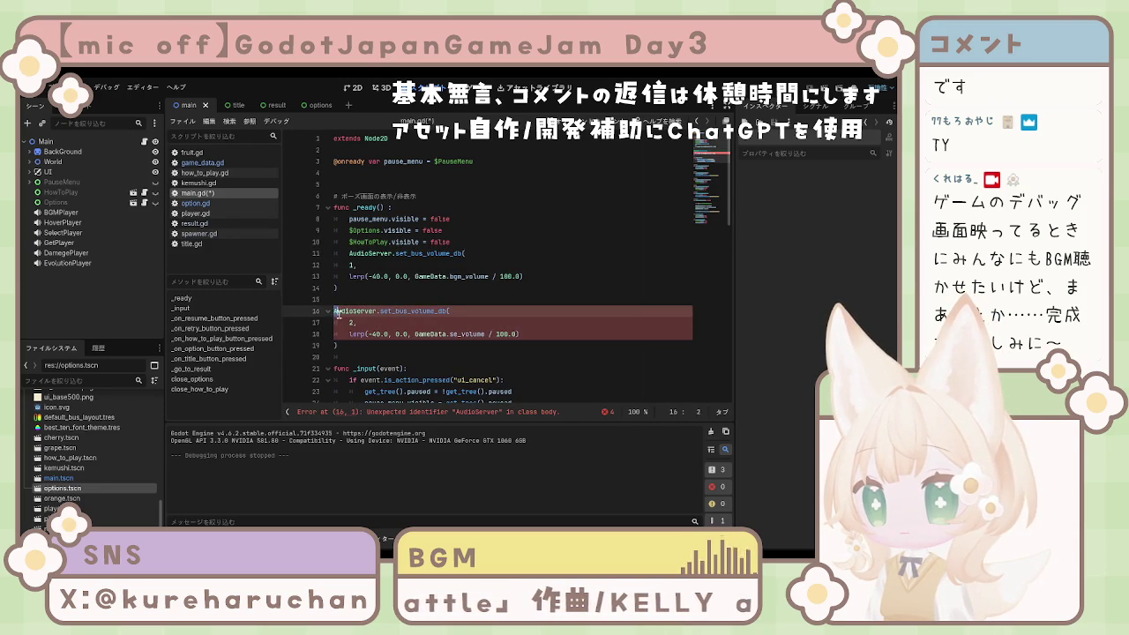
{"action": "left_click_drag", "start_coordinate": [336, 311], "coordinate": [353, 346]}
{"action": "key", "text": "Tab"}
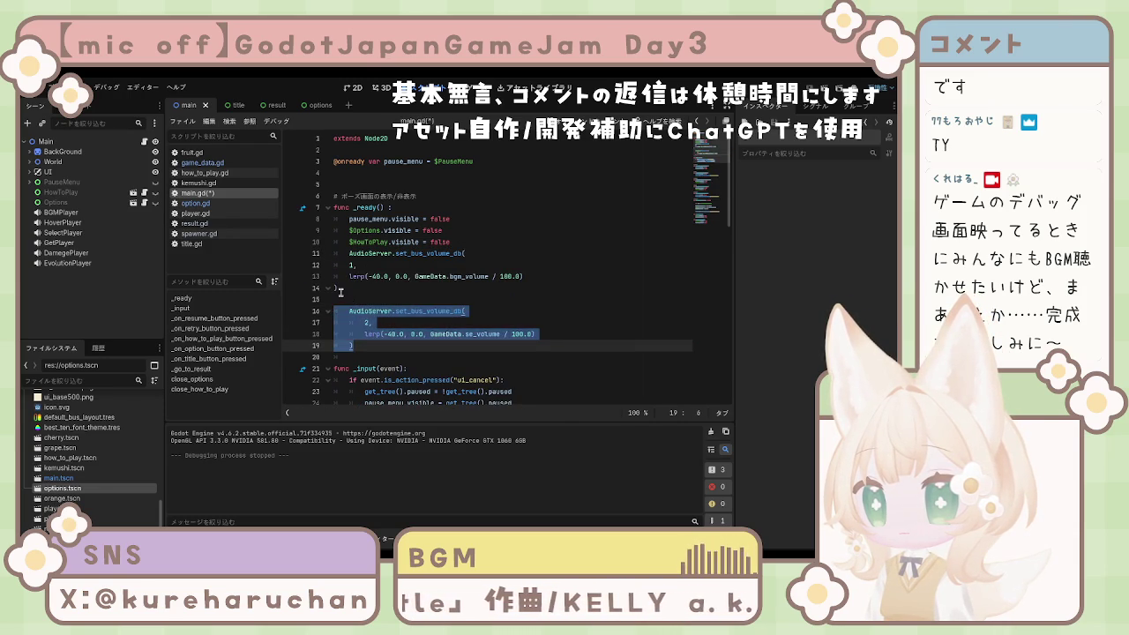
{"action": "left_click", "coordinate": [336, 288]}
{"action": "key", "text": "Tab"}
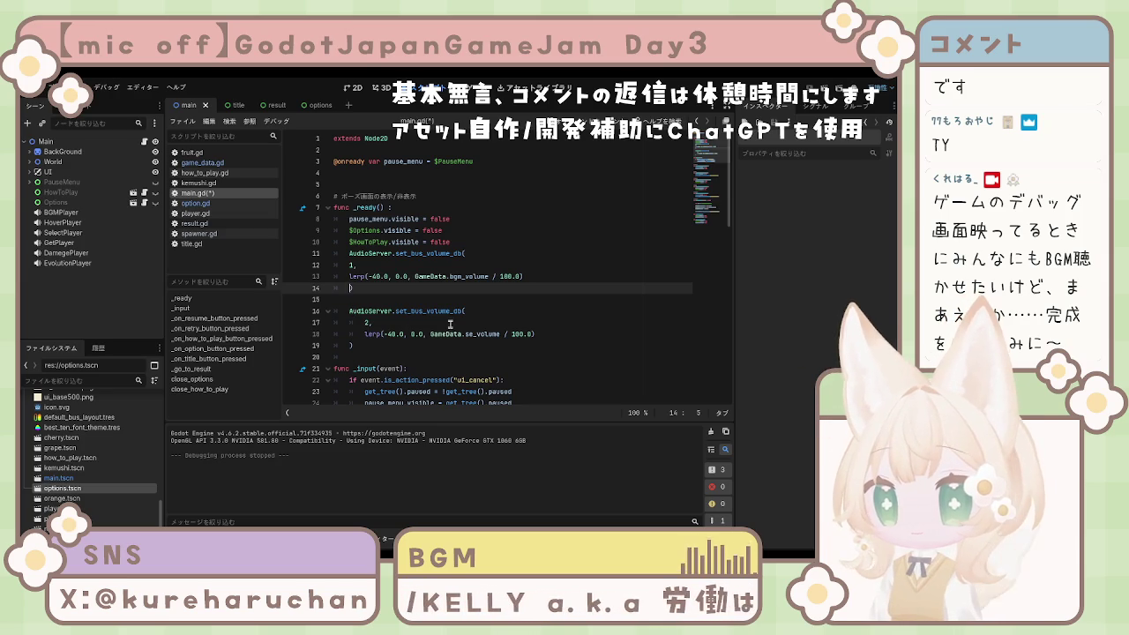
{"action": "left_click", "coordinate": [350, 276]}
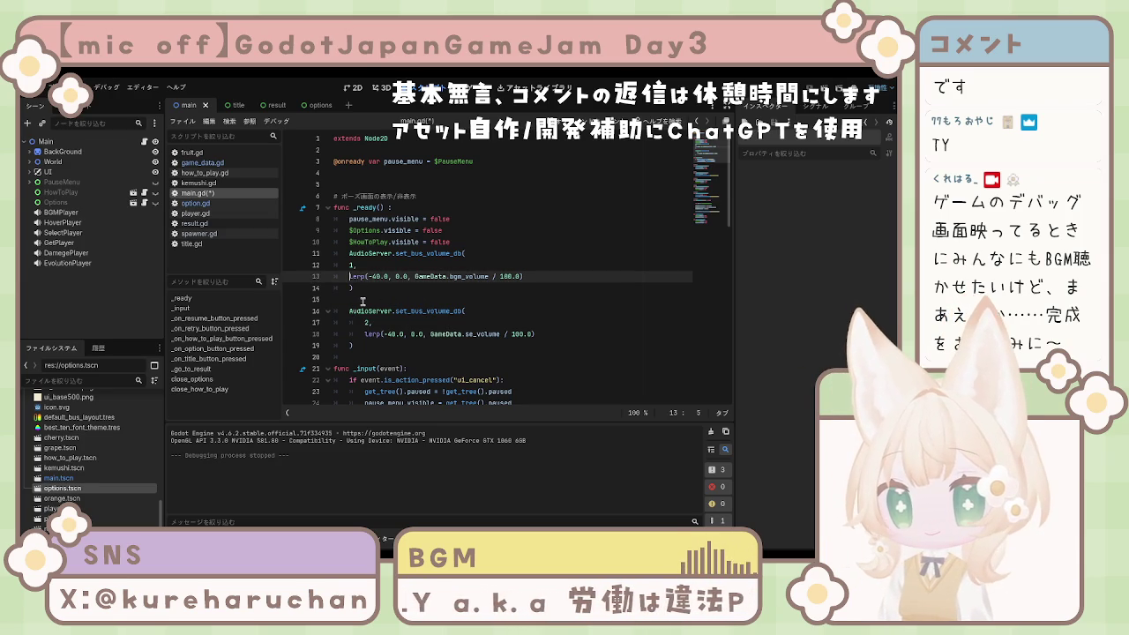
{"action": "left_click_drag", "start_coordinate": [364, 265], "coordinate": [532, 284]}
{"action": "key", "text": "Down"}
{"action": "key", "text": "Down"}
{"action": "key", "text": "Down"}
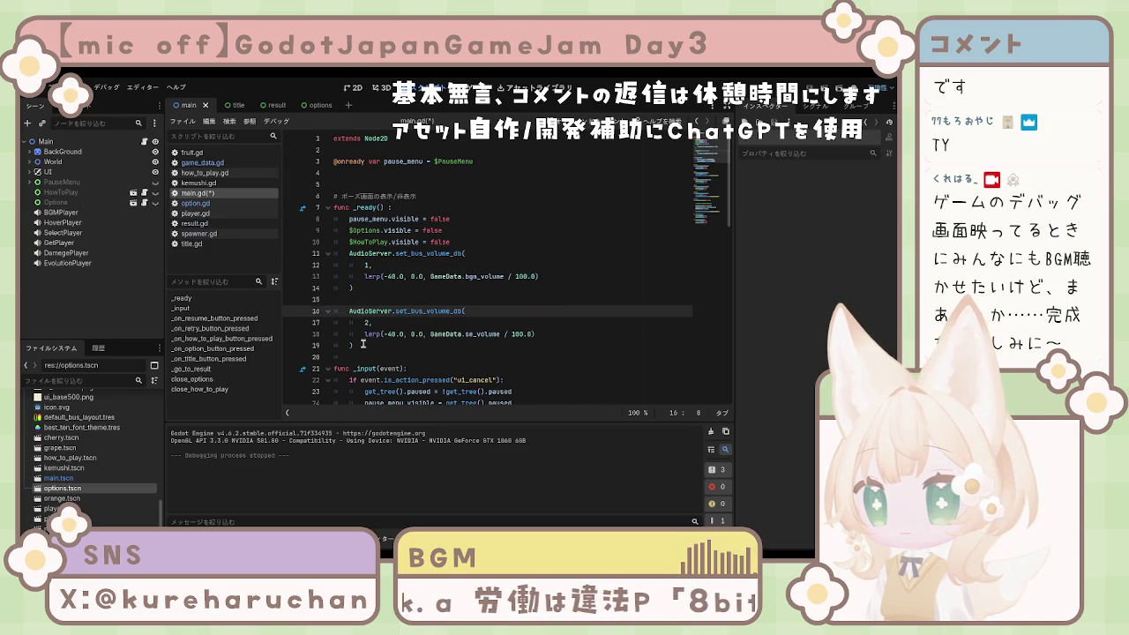
{"action": "key", "text": "ctrl+s"}
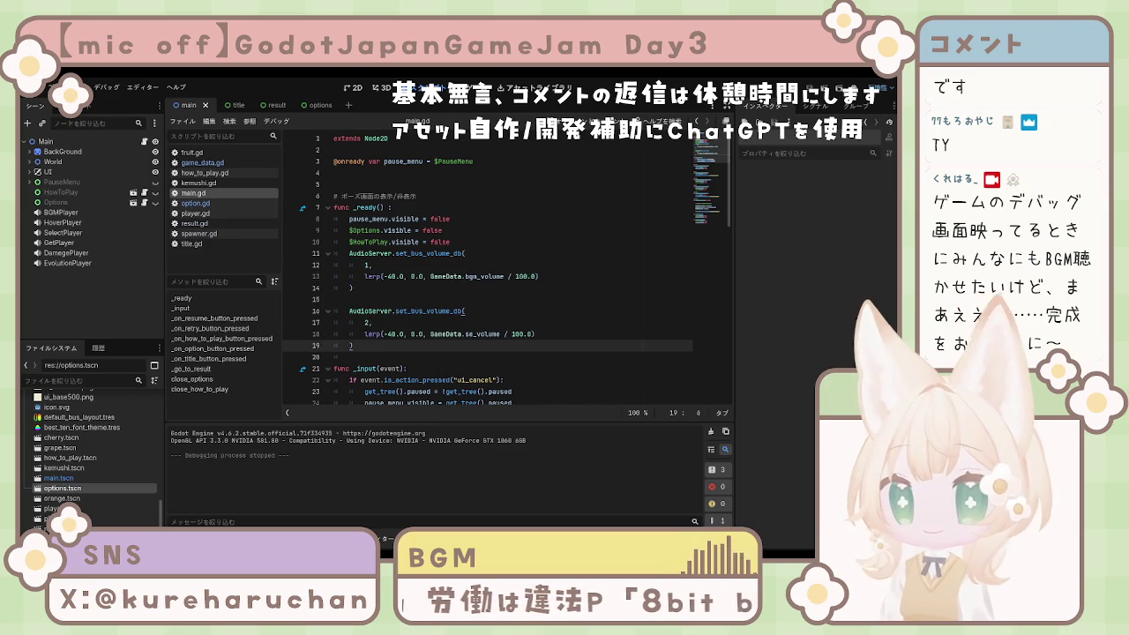
{"action": "mouse_move", "coordinate": [350, 253]}
{"action": "left_mouse_down"}
{"action": "mouse_move", "coordinate": [362, 291]}
{"action": "mouse_move", "coordinate": [410, 342]}
{"action": "left_mouse_up"}
{"action": "key", "text": "ctrl+c"}
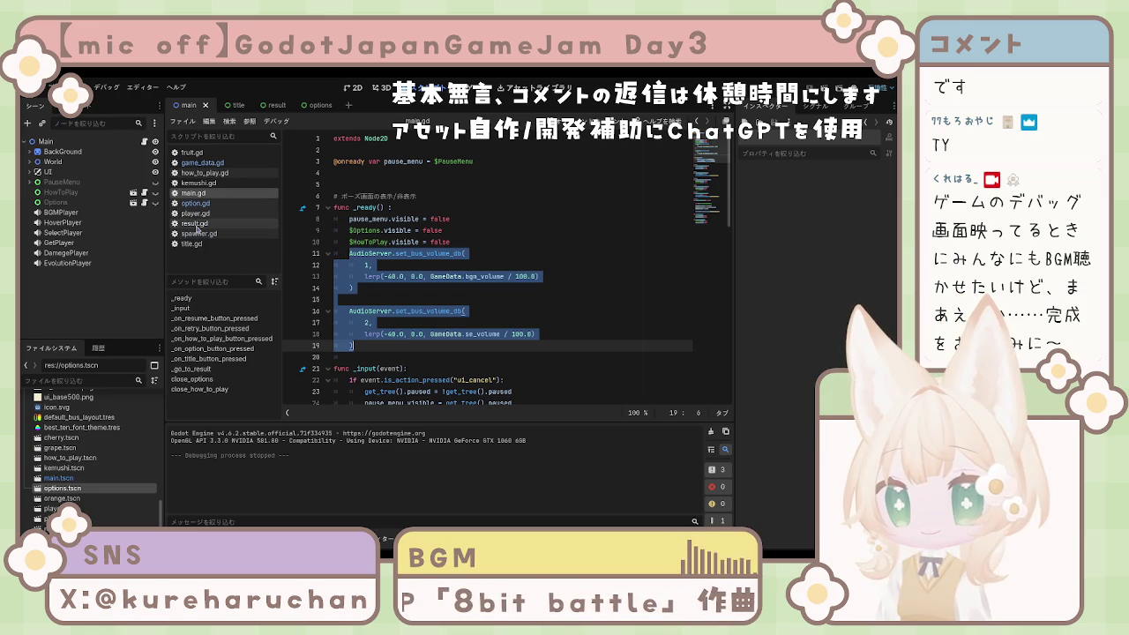
{"action": "left_click", "coordinate": [191, 243]}
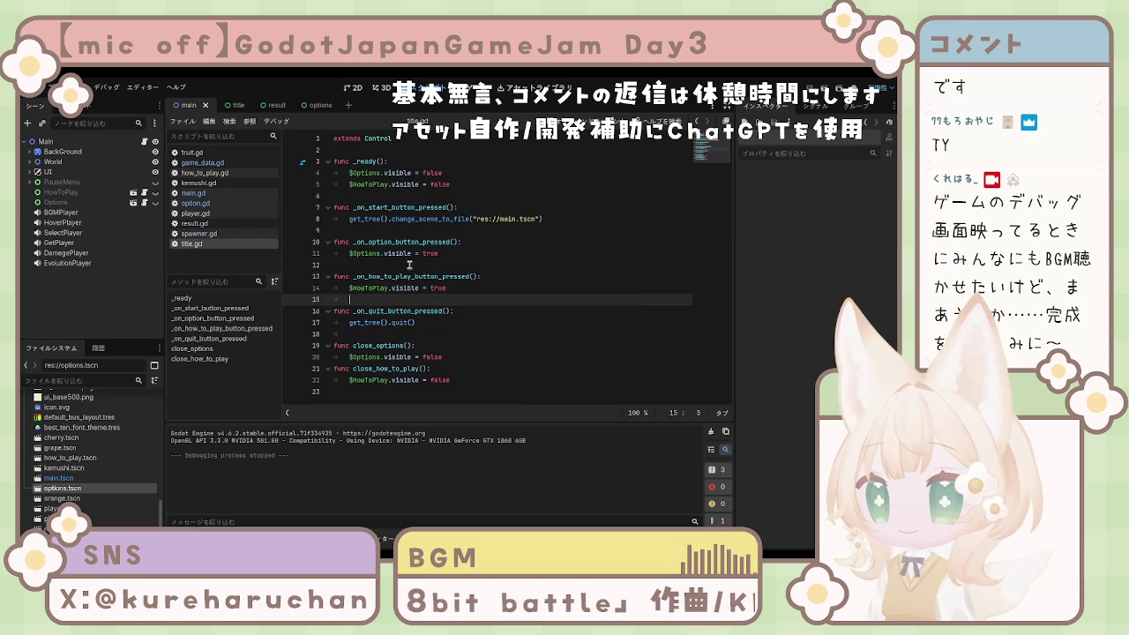
- Paste the bus 1 and bus 2 volume code into title.gd's _ready after line 5
{"action": "left_click", "coordinate": [484, 184]}
{"action": "key", "text": "Return"}
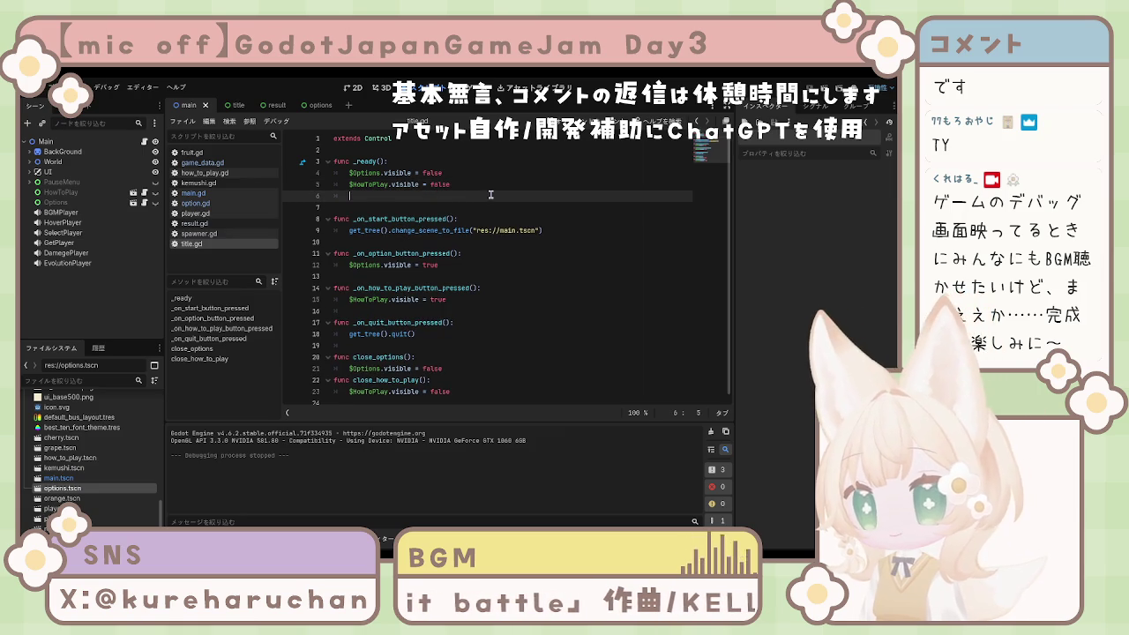
{"action": "key", "text": "ctrl+v"}
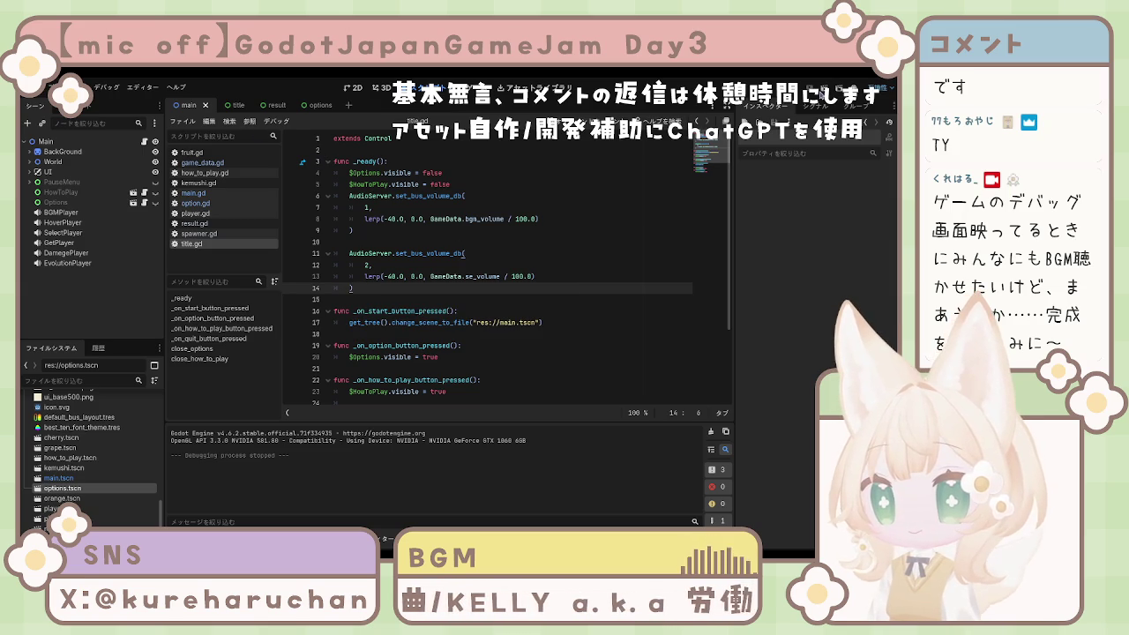
- Test-run the project twice, stopping each run with F8
{"action": "key", "text": "F5"}
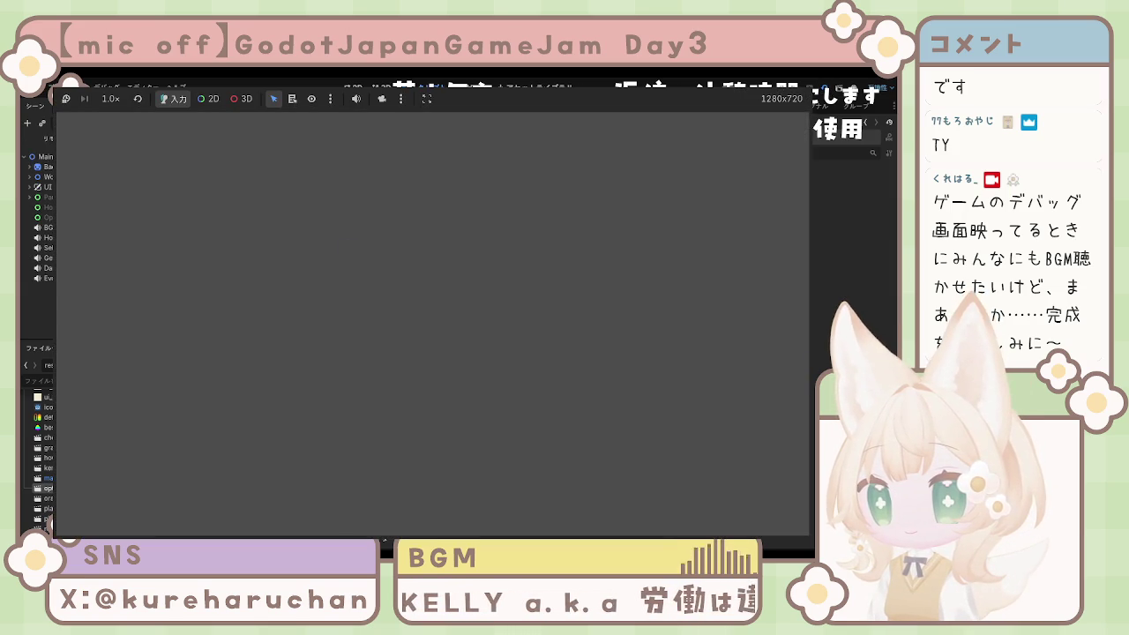
{"action": "key", "text": "F8"}
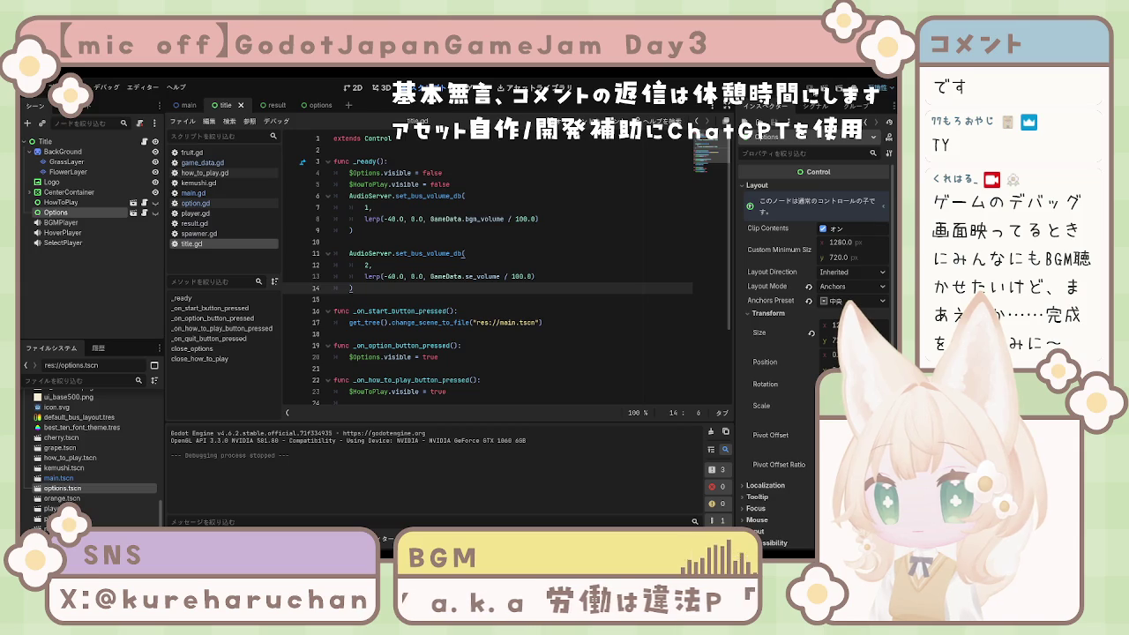
{"action": "key", "text": "F5"}
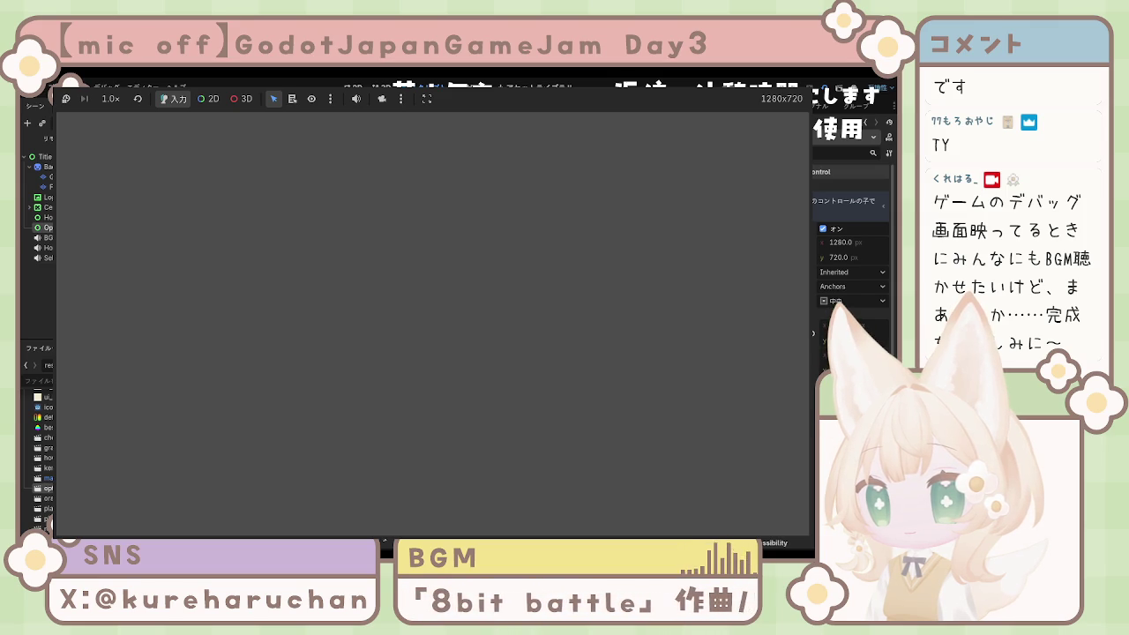
{"action": "key", "text": "F8"}
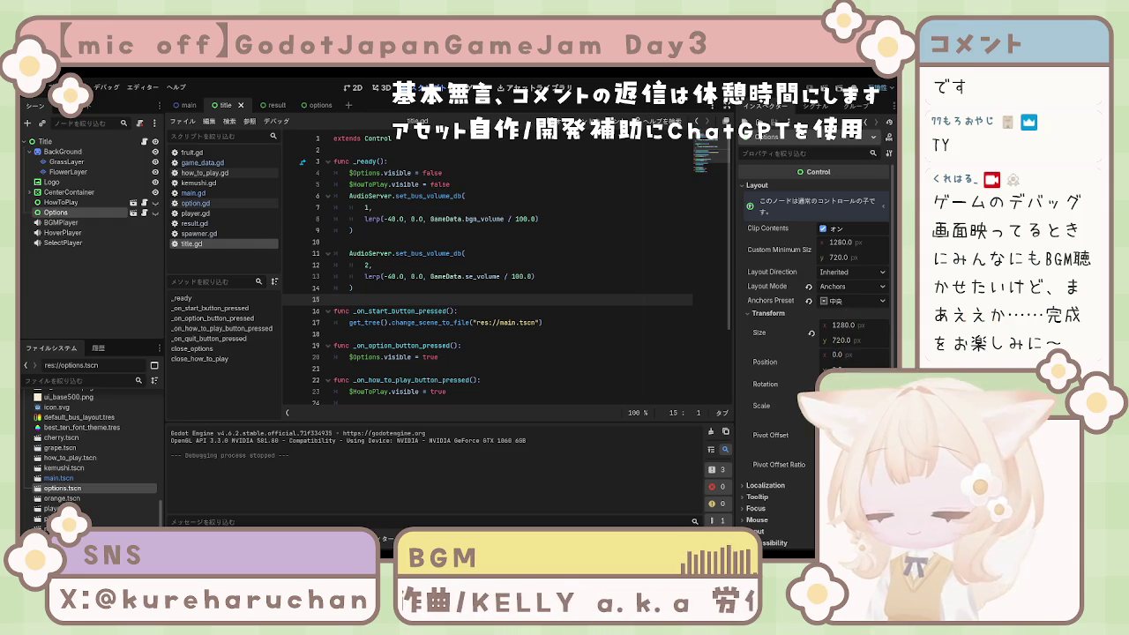
- Open the Result scene, check its script around lines 15–19, then return to the Options scene
{"action": "left_click", "coordinate": [265, 105]}
{"action": "left_click", "coordinate": [62, 274]}
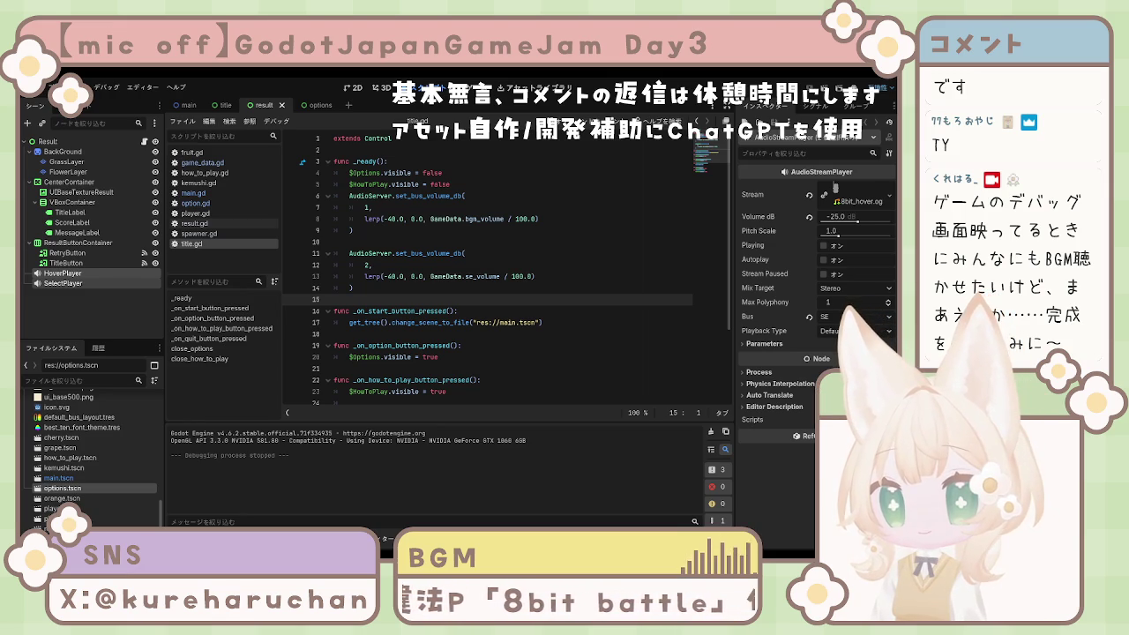
{"action": "left_click", "coordinate": [420, 346]}
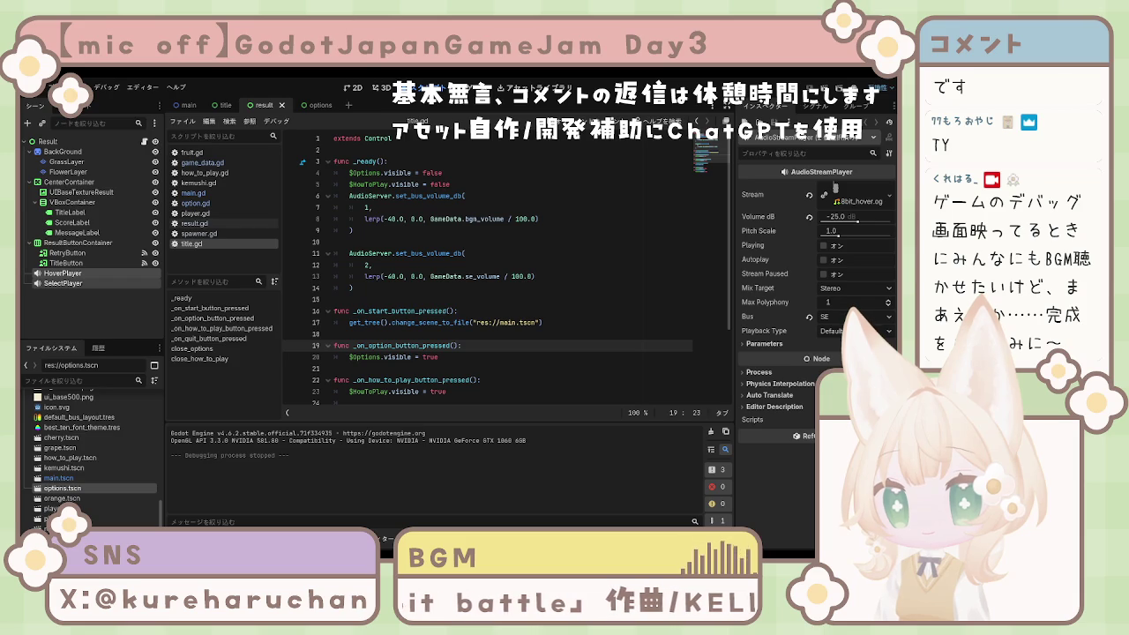
{"action": "left_click", "coordinate": [457, 300]}
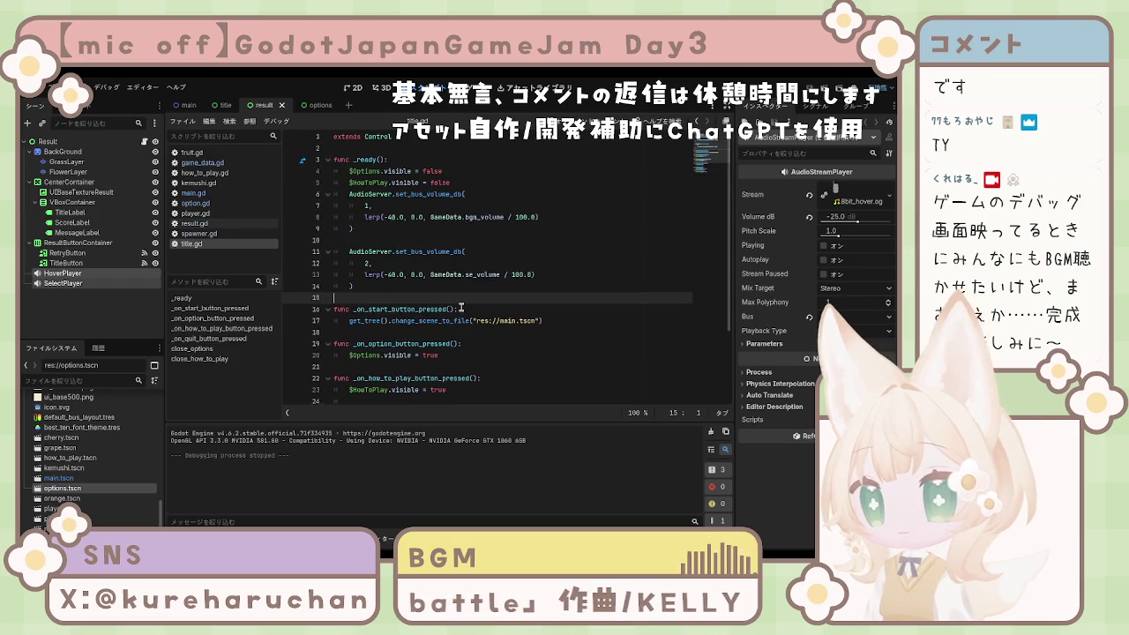
{"action": "left_click", "coordinate": [314, 105]}
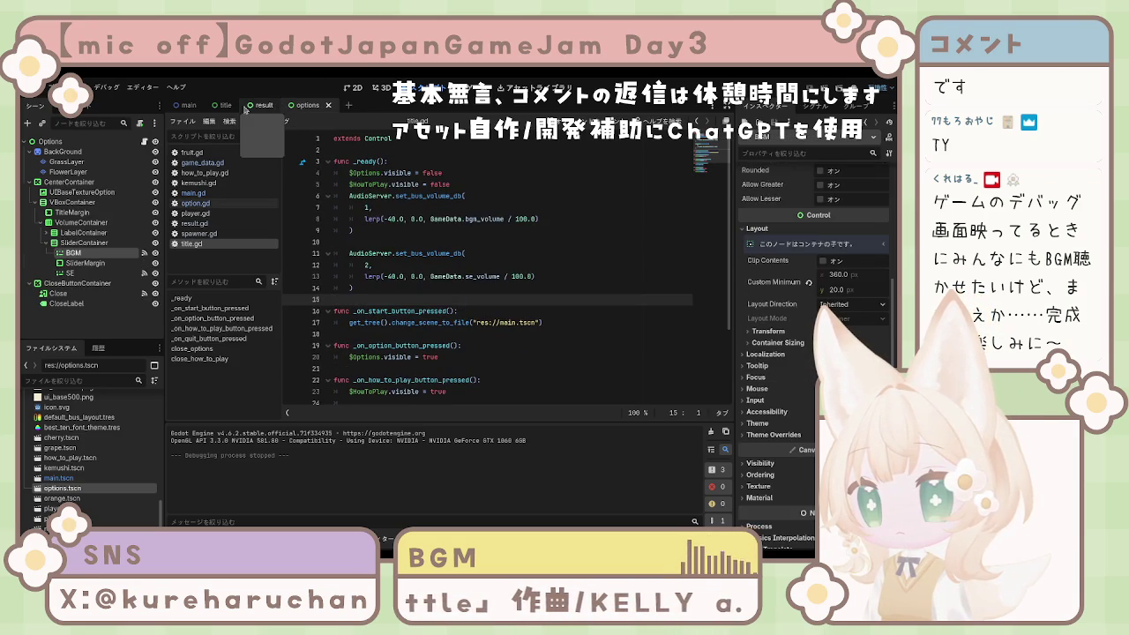
- Close the title, result, options and main scene tabs, leaving only an empty scene open
{"action": "key", "text": "ctrl+Tab"}
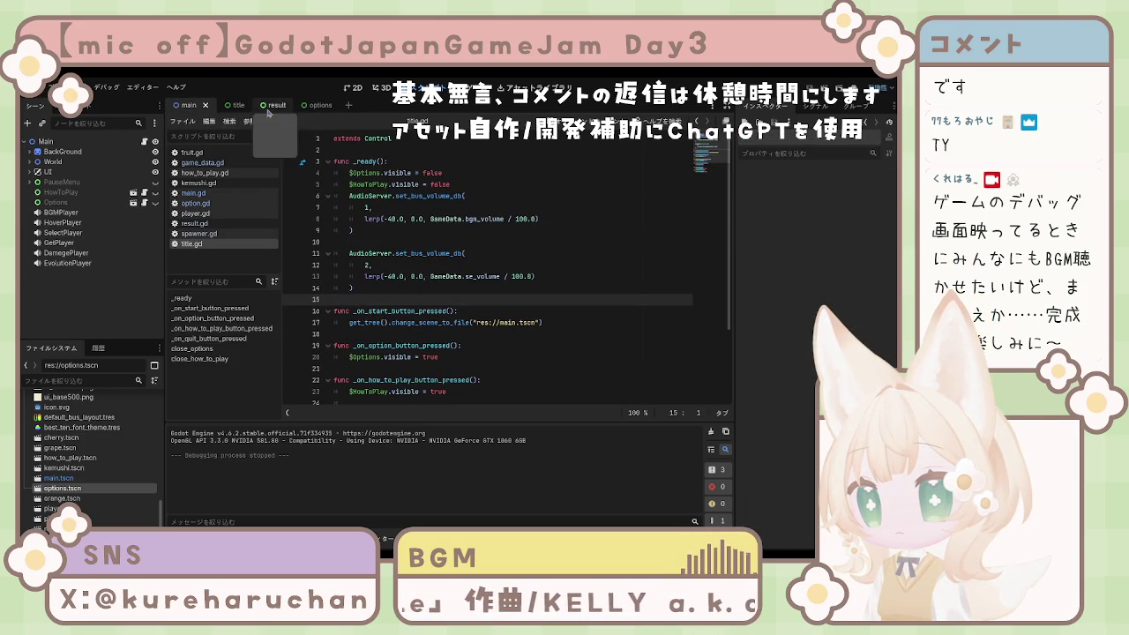
{"action": "middle_click", "coordinate": [241, 106]}
{"action": "middle_click", "coordinate": [245, 106]}
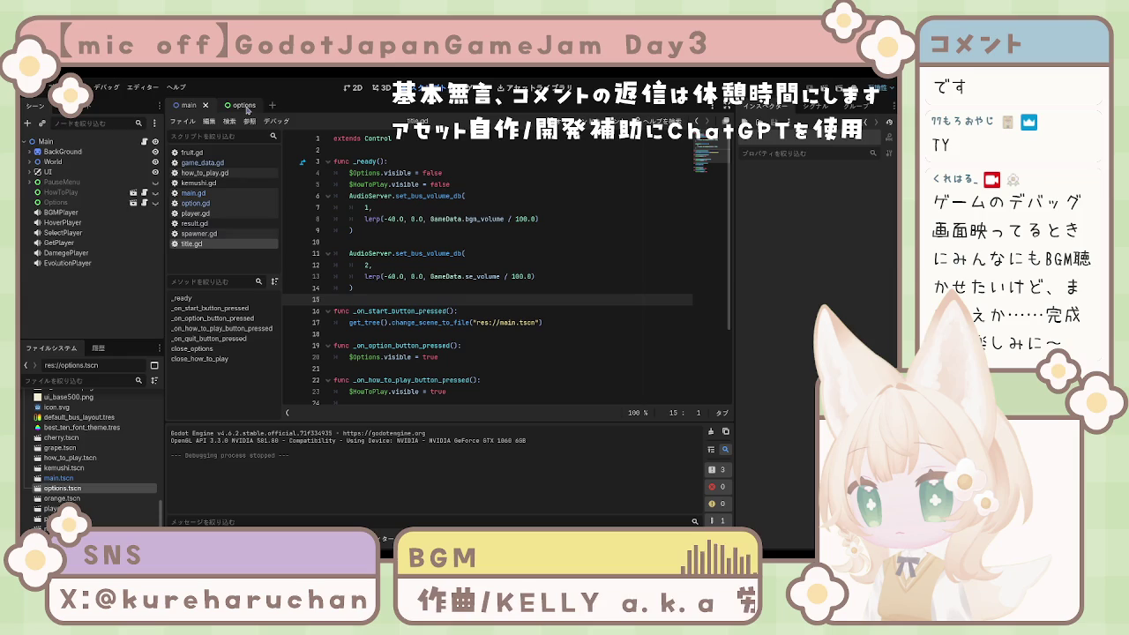
{"action": "middle_click", "coordinate": [254, 107]}
{"action": "left_click", "coordinate": [206, 106]}
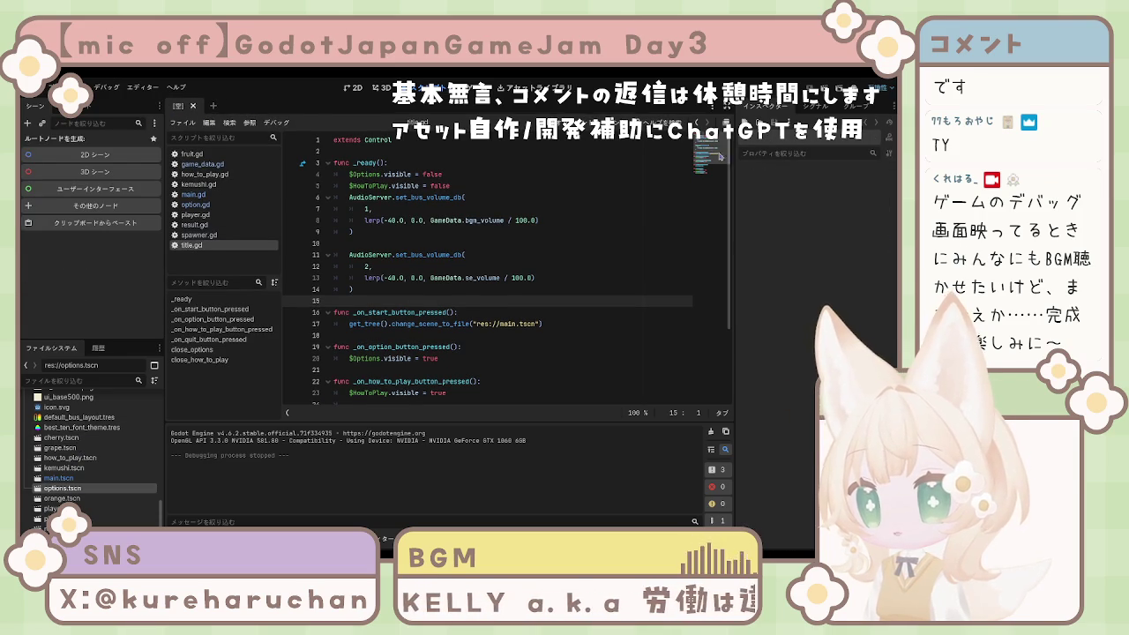
{"action": "scroll", "coordinate": [49, 448], "scroll_direction": "down", "scroll_amount": 8}
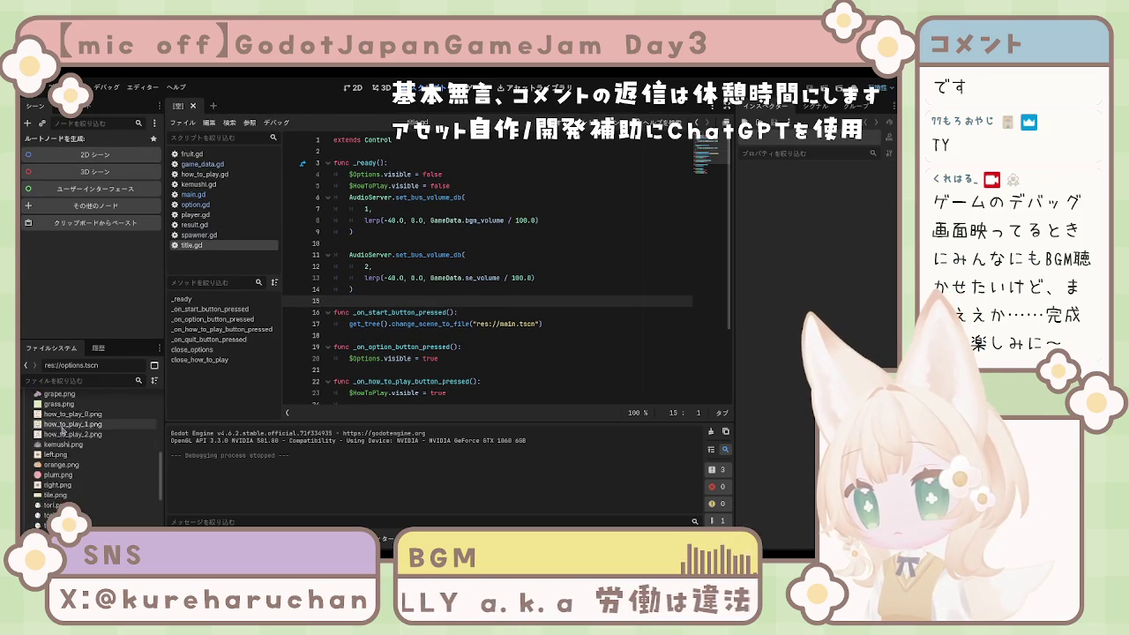
{"action": "scroll", "coordinate": [75, 426], "scroll_direction": "down", "scroll_amount": 5}
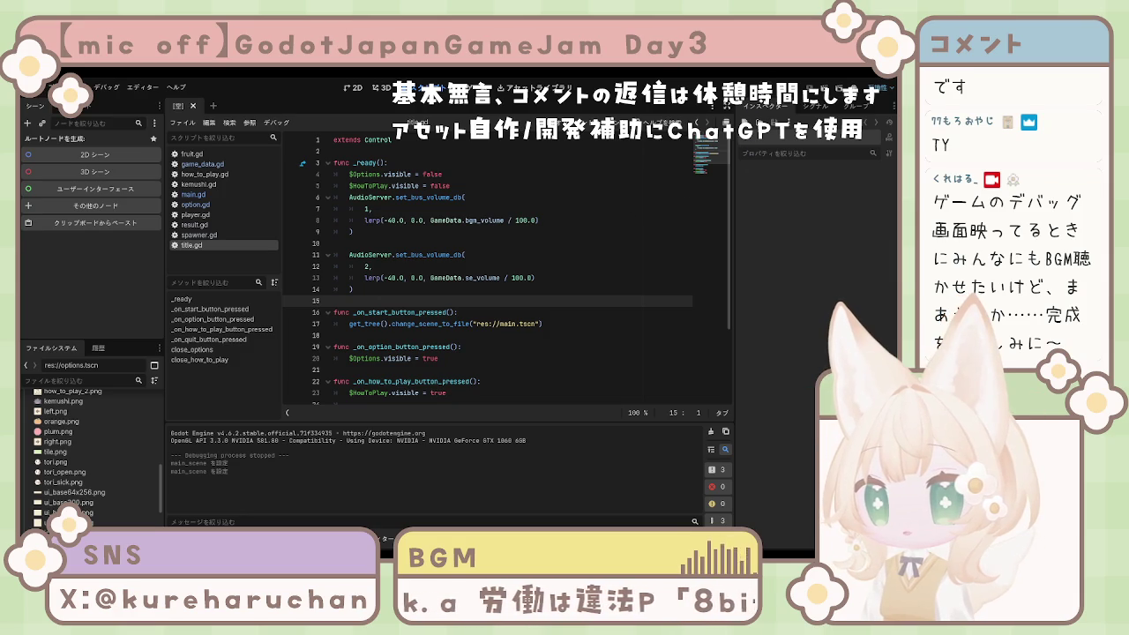
{"action": "key", "text": "F5"}
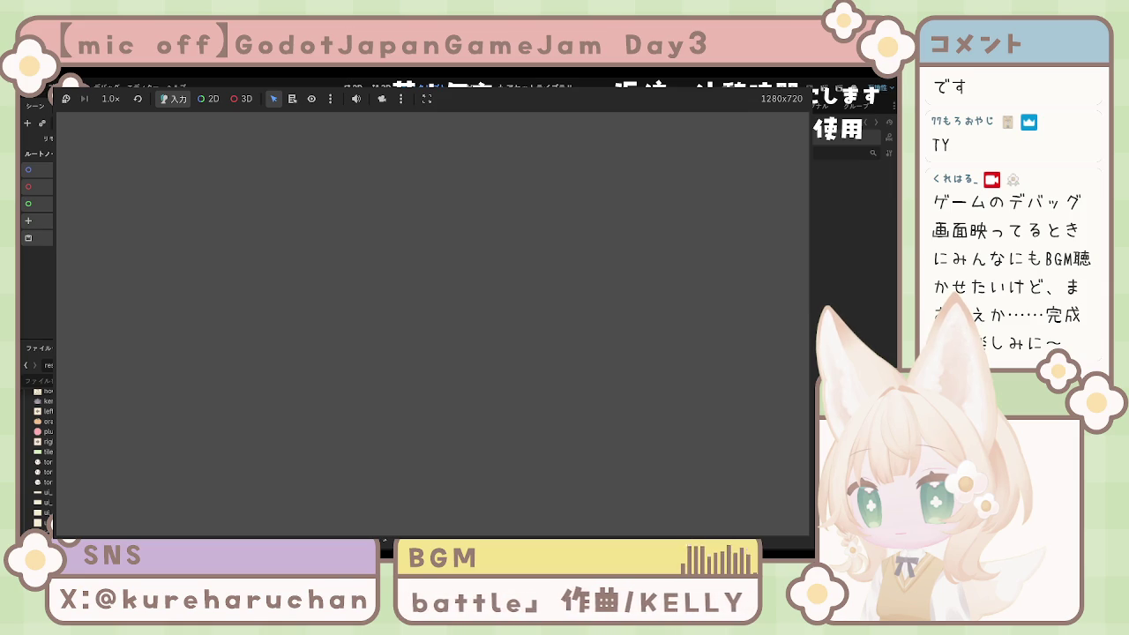
{"action": "key", "text": "F8"}
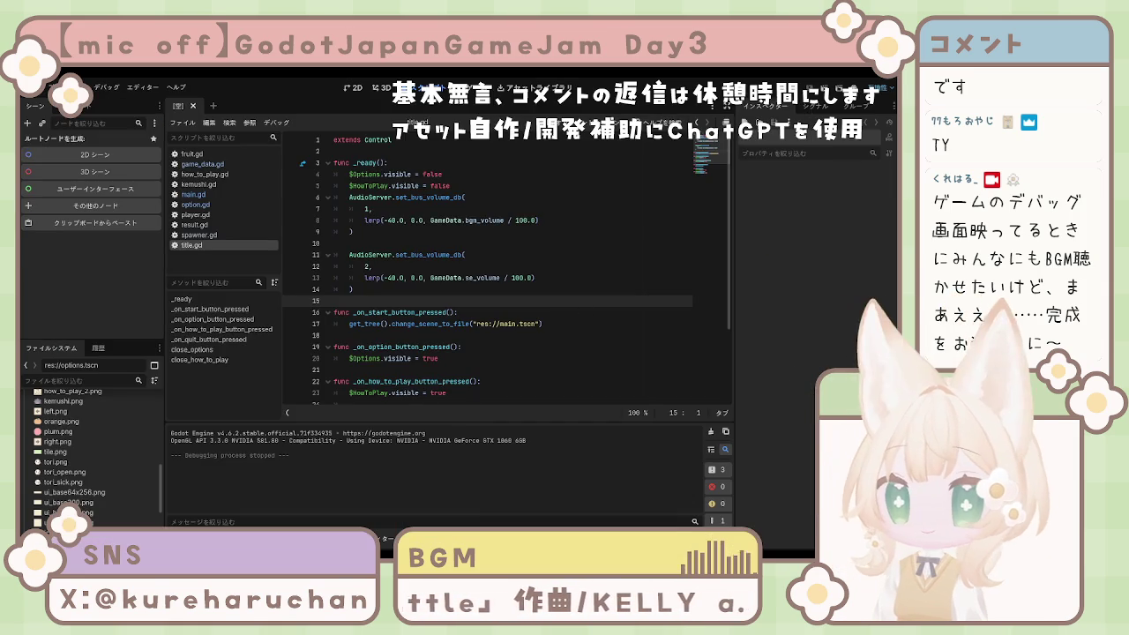